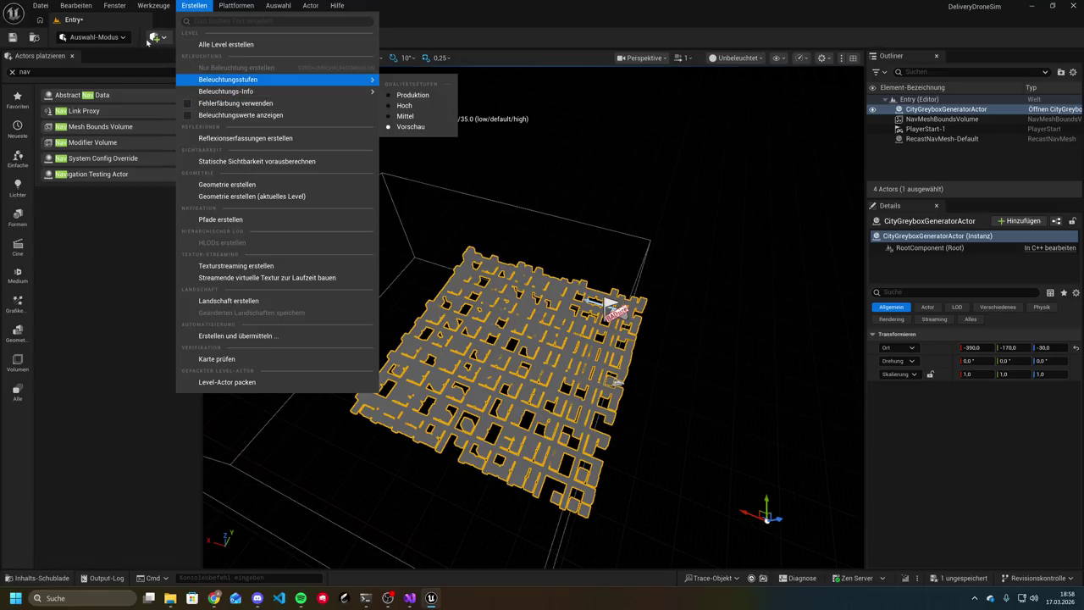
Leave the Erstellen, Werkzeuge and Hilfe menus for the Claude Code terminal and start the reply 'bauen exsistiert nich'
mouse_move(138, 6)
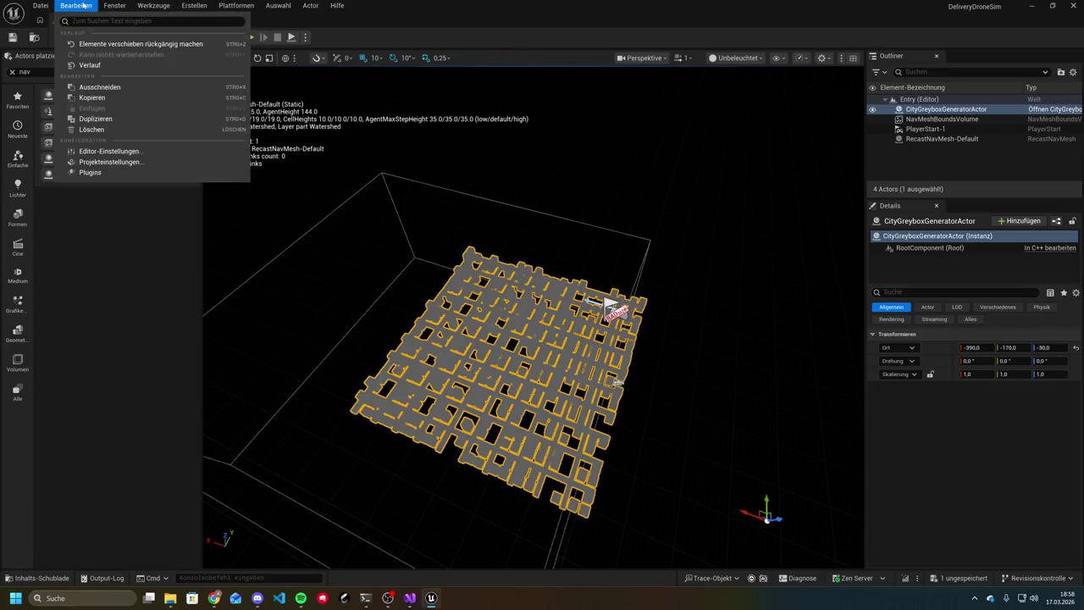
mouse_move(337, 6)
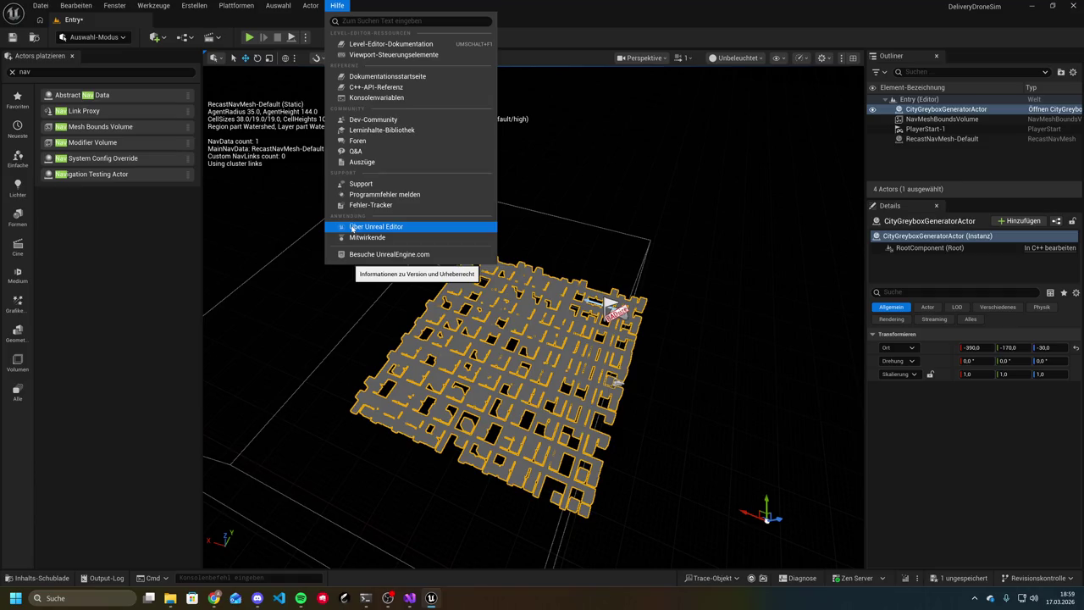
mouse_move(186, 4)
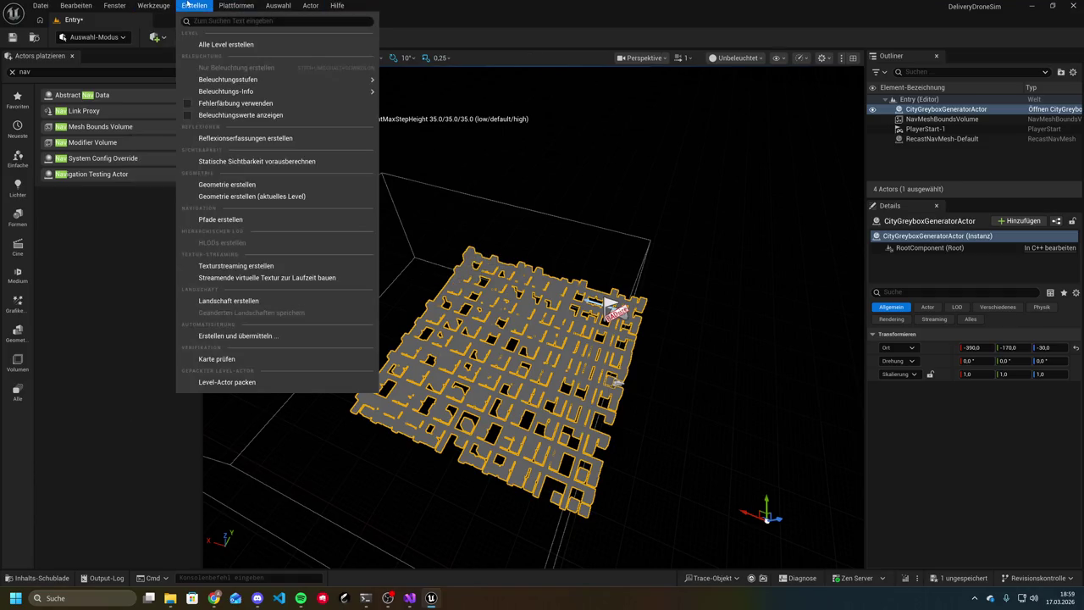
left_click(367, 600)
type("bauen exsist")
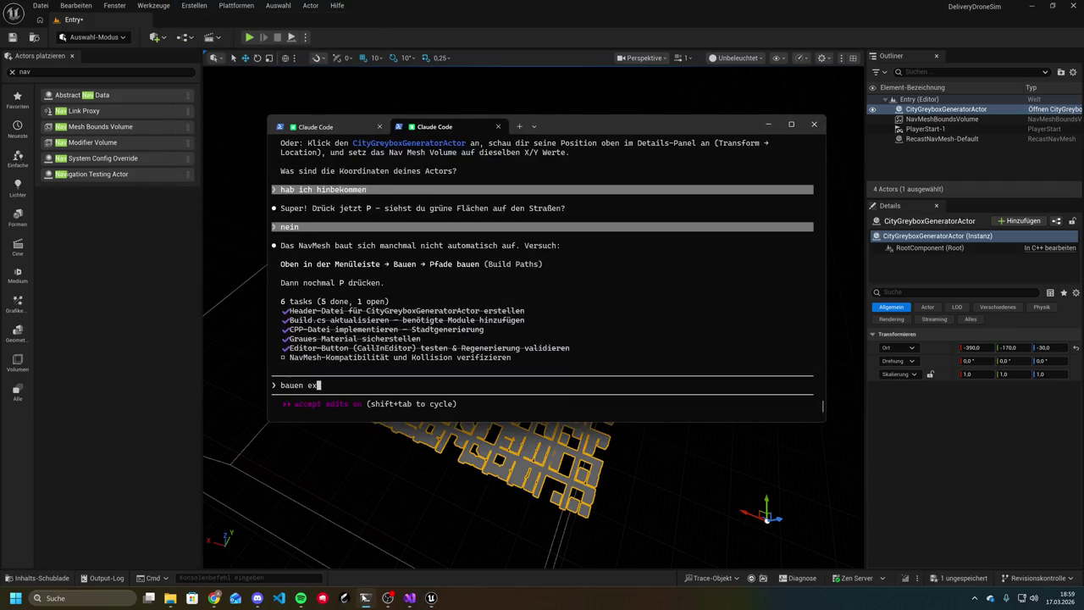
type("iert nich")
Send 'bauen exsistiert nich' to Claude Code, then return to the editor
key("Return")
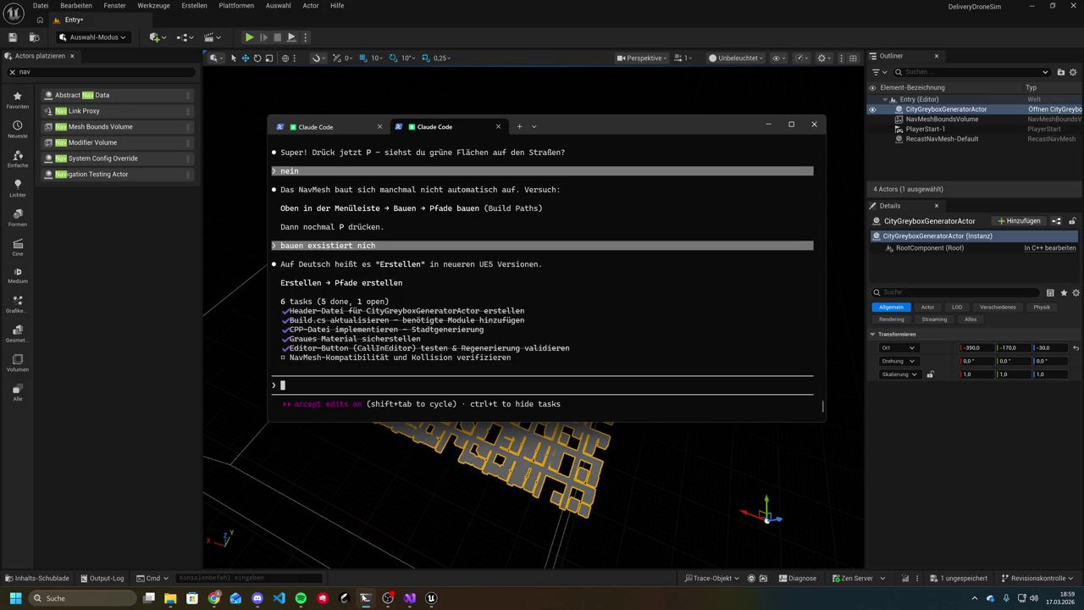
left_click(176, 5)
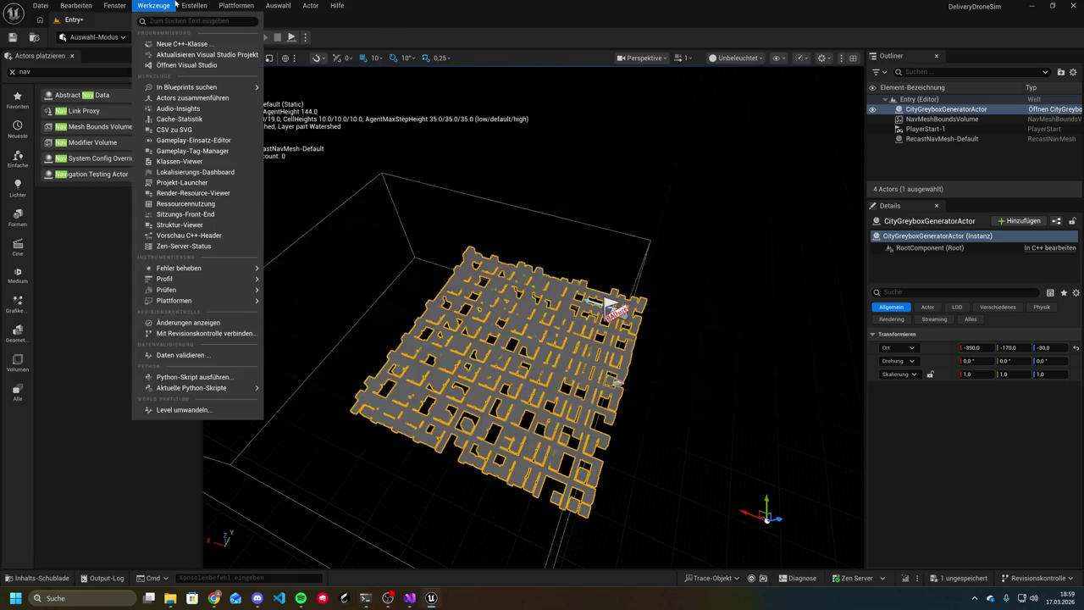
Run Erstellen → Pfade erstellen, found by searching 'pfa', to rebuild the navigation
left_click(182, 8)
type("pfa")
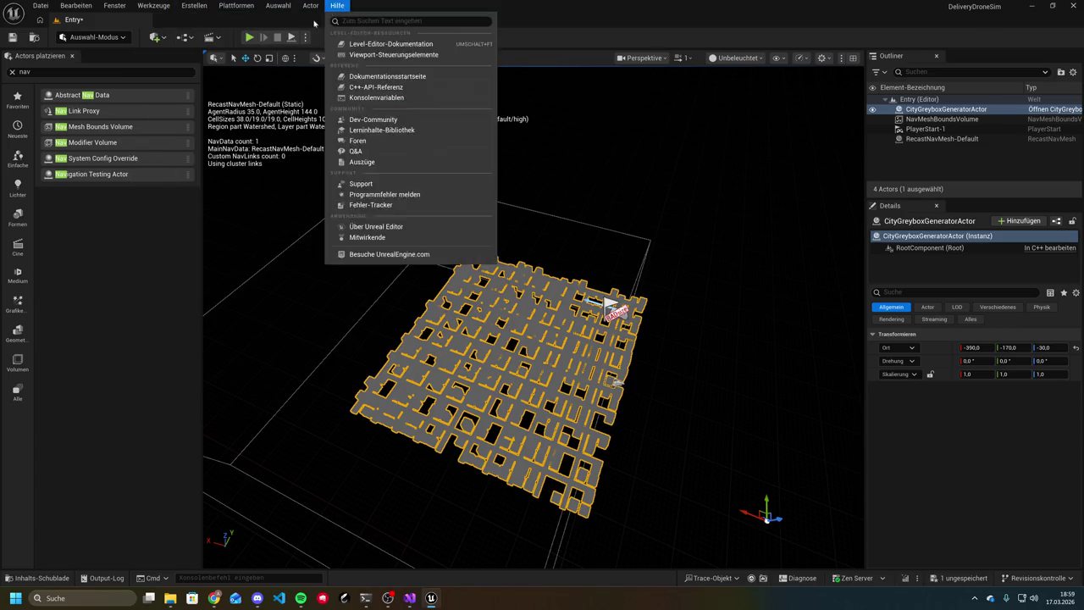
mouse_move(193, 4)
type("pfa")
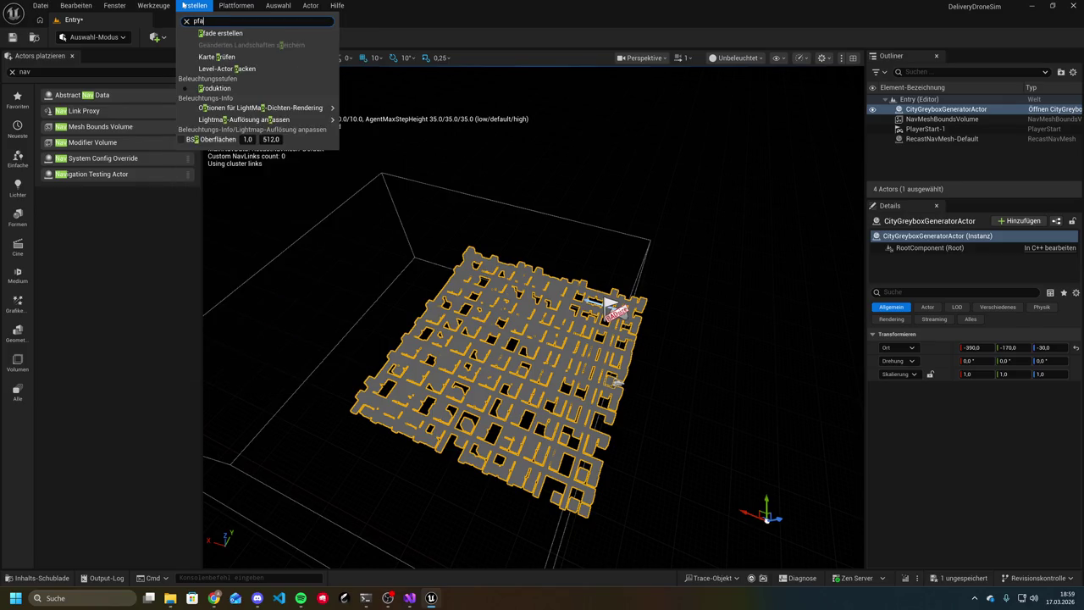
left_click(220, 33)
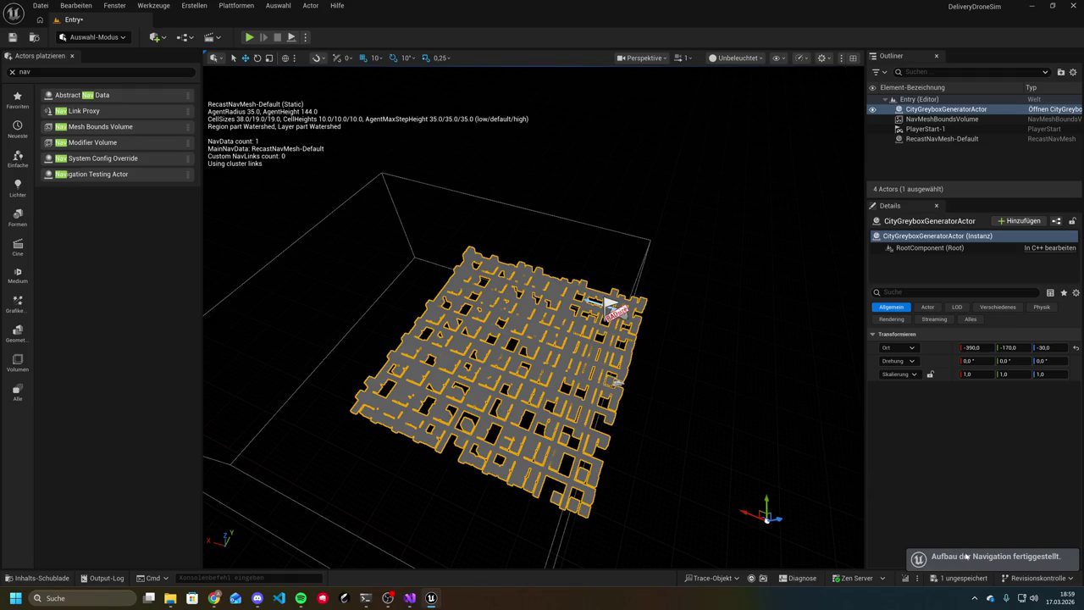
scroll(511, 377, "up", 3)
scroll(511, 378, "down", 3)
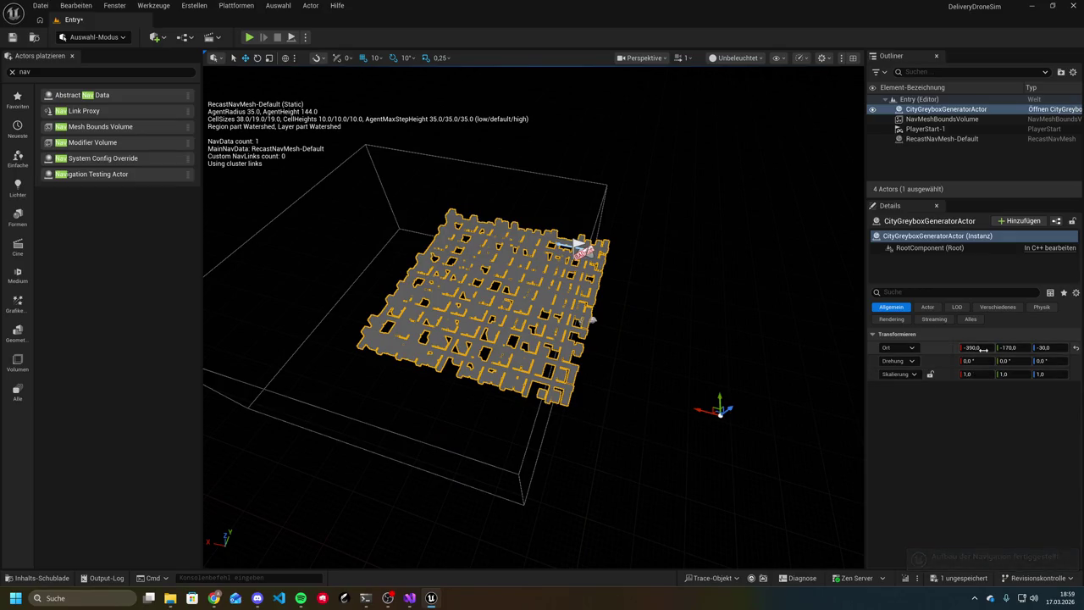
Compare the X, Y and Z Ort values of the CityGreyboxGeneratorActor and NavMeshBoundsVolume
left_click(972, 347)
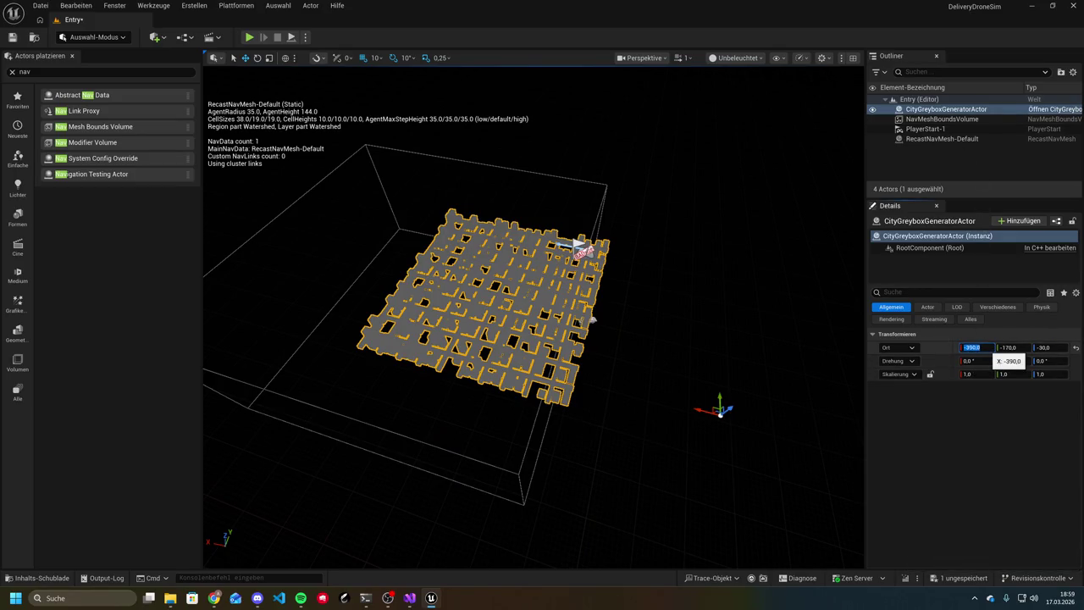
left_click(965, 119)
left_click(946, 109)
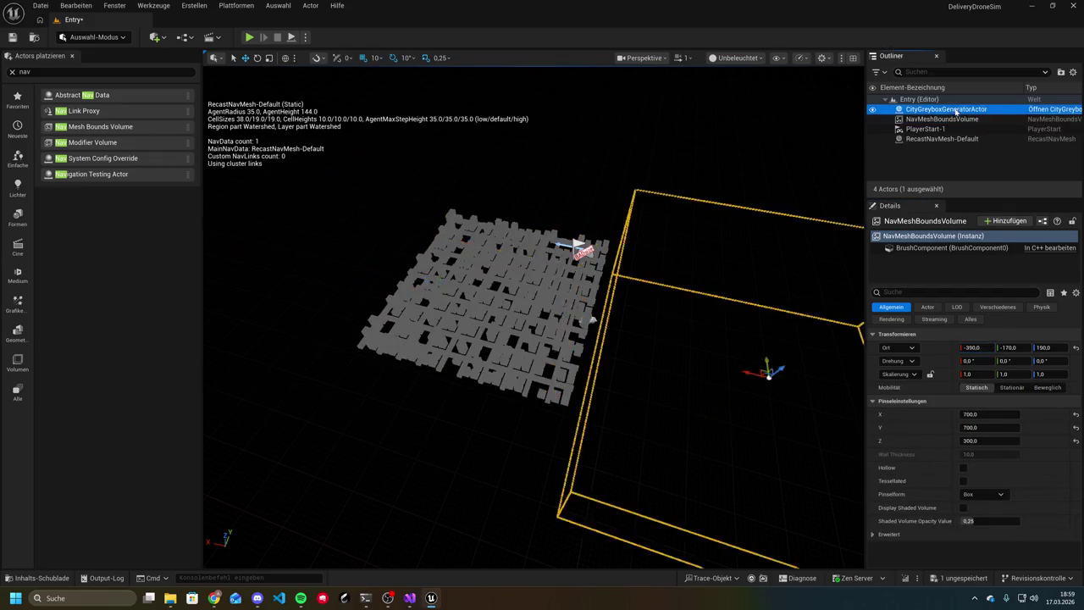
left_click(1016, 347)
left_click(966, 119)
left_click(1016, 347)
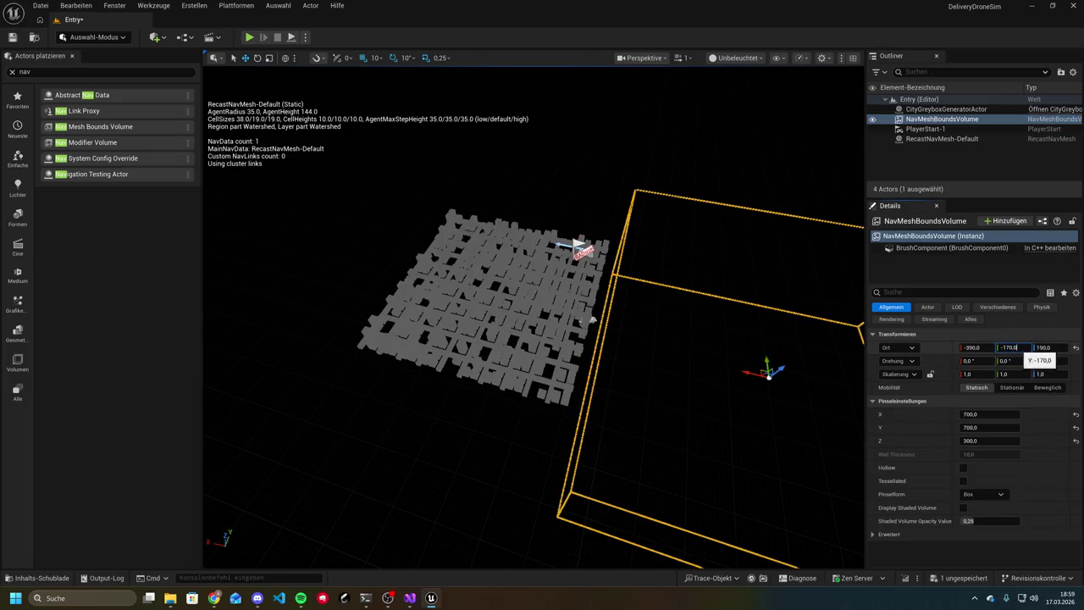
left_click(946, 109)
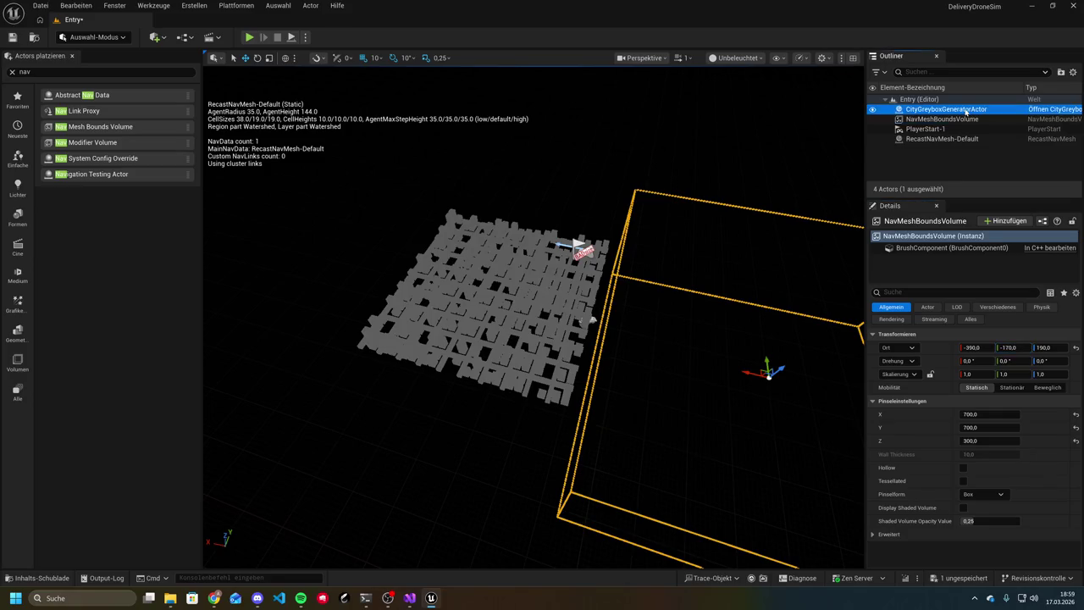
left_click(1051, 347)
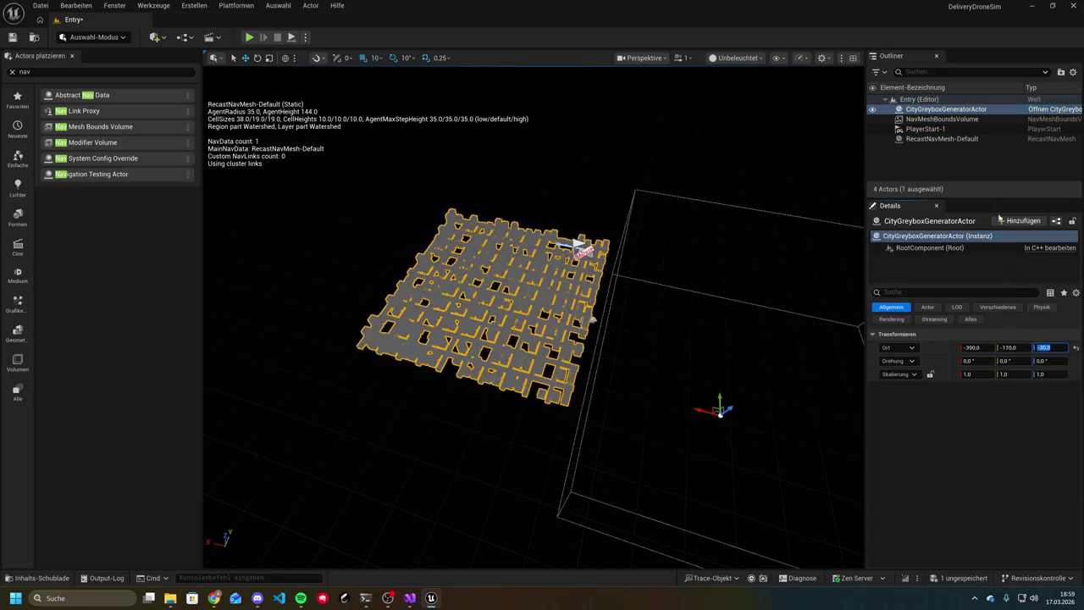
Set the NavMeshBoundsVolume's Ort Z to -30
left_click(942, 120)
left_click(1044, 347)
type("-30,0")
key("Return")
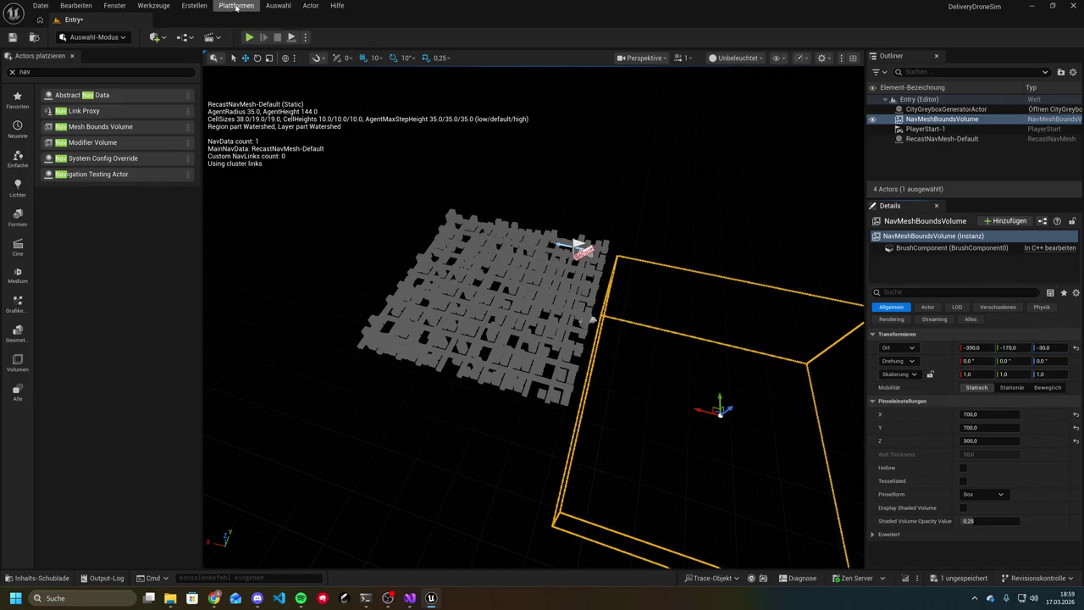
Rebuild the navigation with Erstellen → Pfade erstellen
left_click(236, 5)
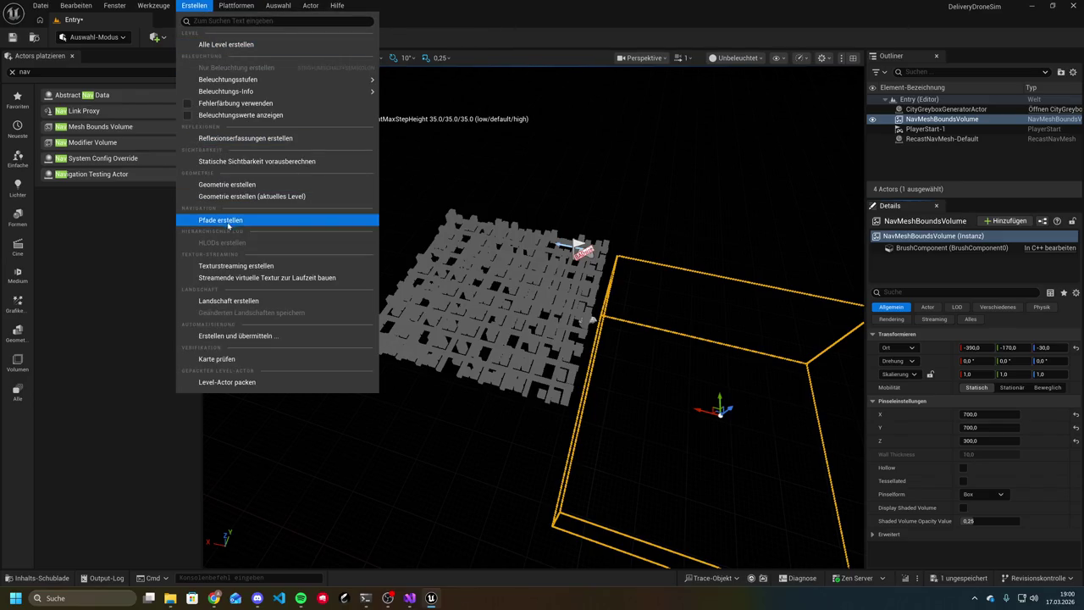
left_click(222, 219)
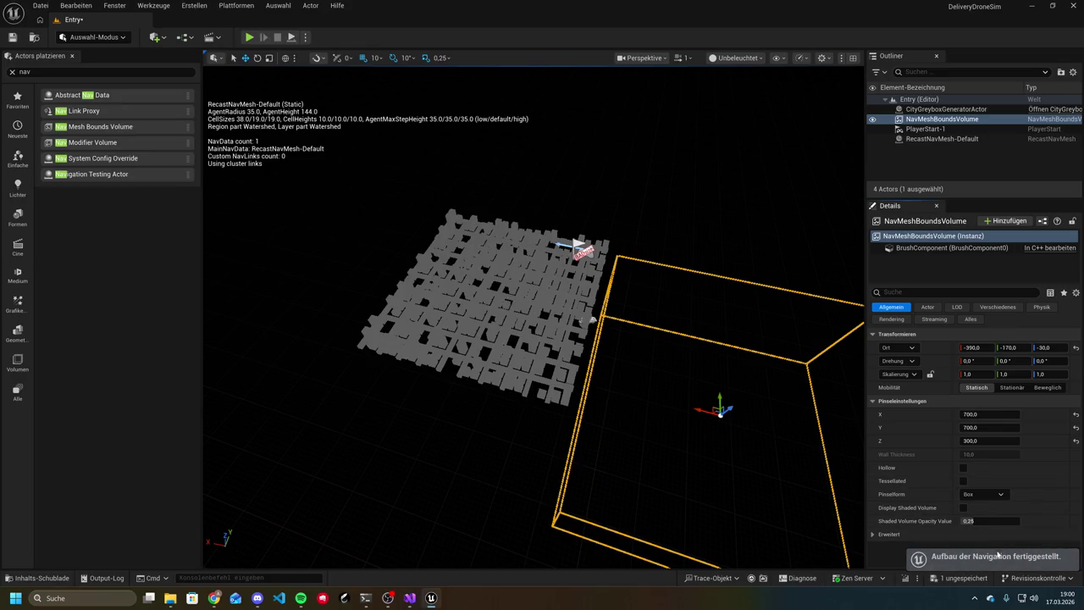
left_click(855, 583)
left_click(855, 583)
scroll(530, 304, "up", 5)
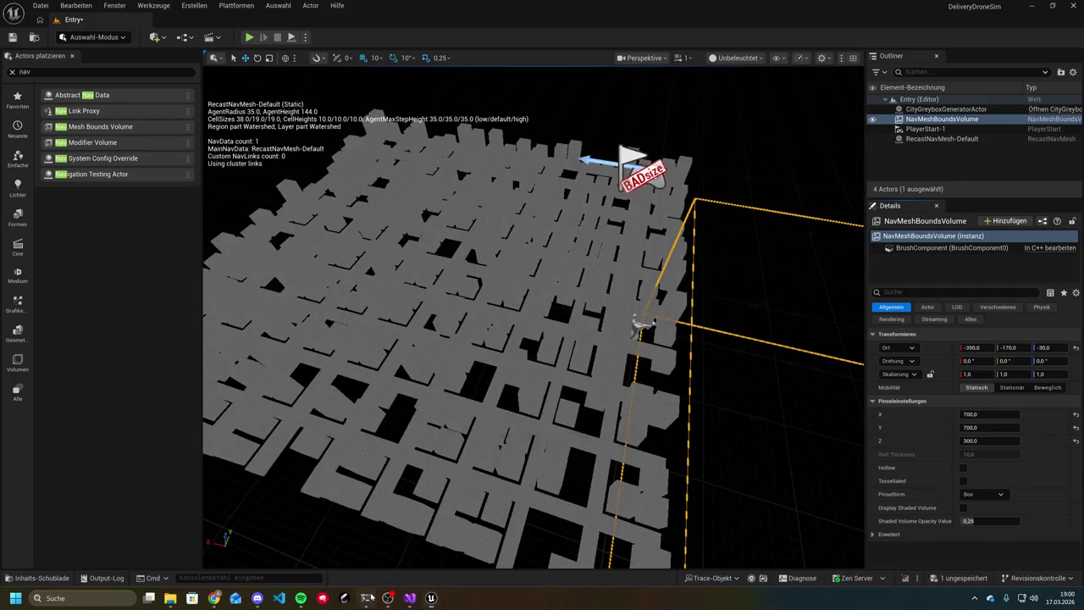
Tell Claude Code 'nein immer noch nicht'
left_click(365, 598)
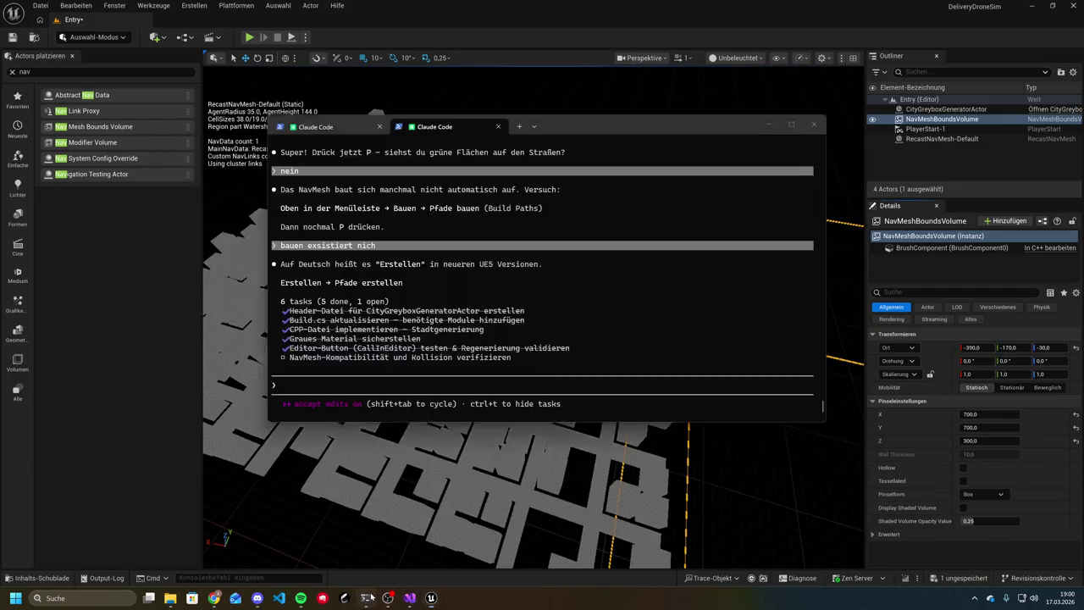
type("nein immer noch n")
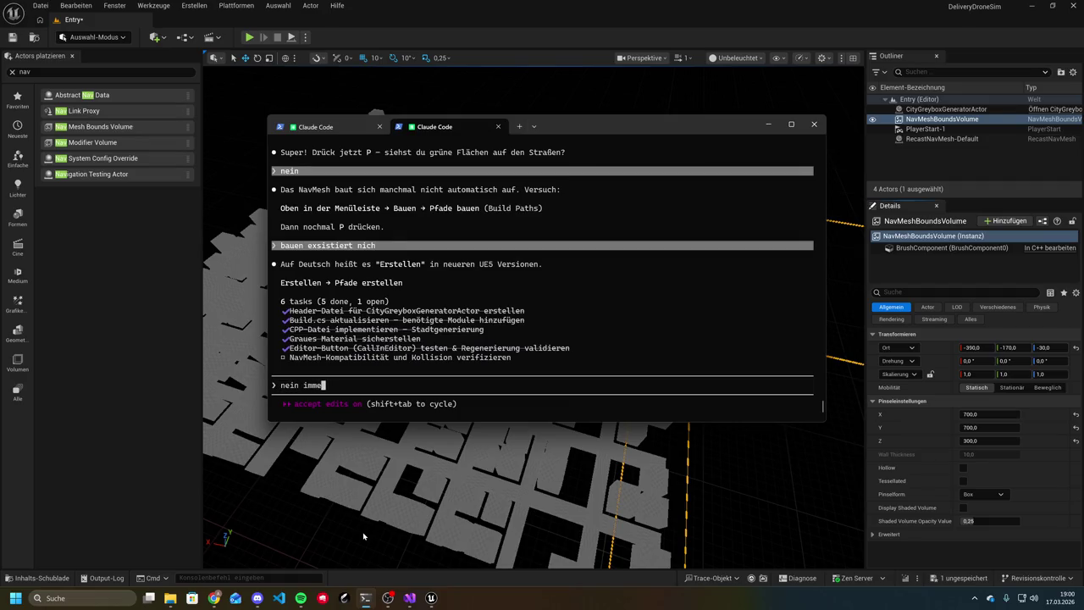
type("icht")
key("Return")
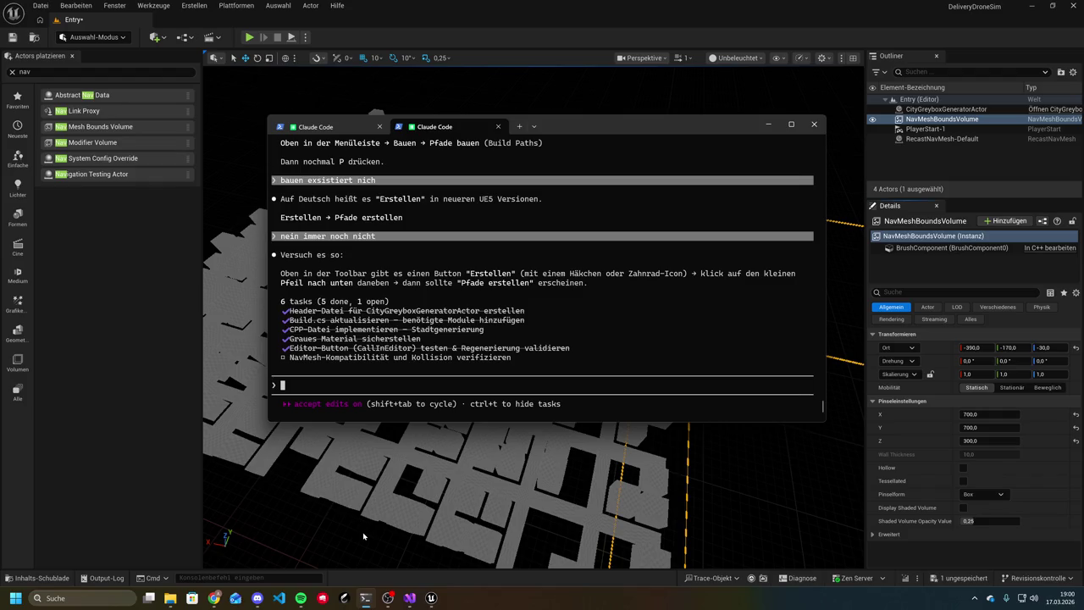
Send 'ja aber ich meine es wird nicht grün angezeigt' to Claude Code
type("ja aber i")
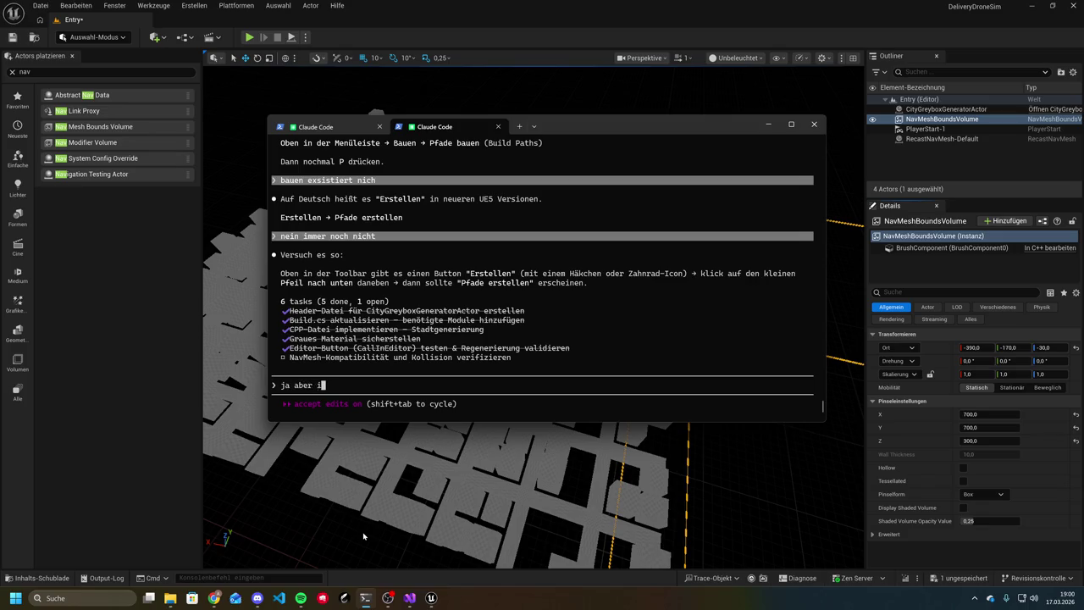
type("ch meine ")
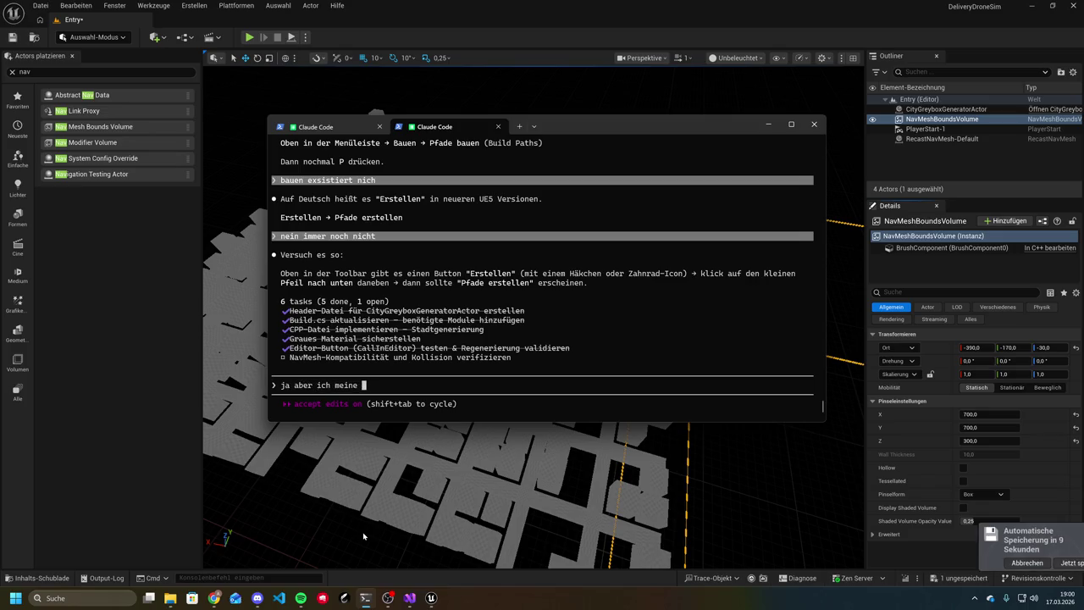
type("es wird n")
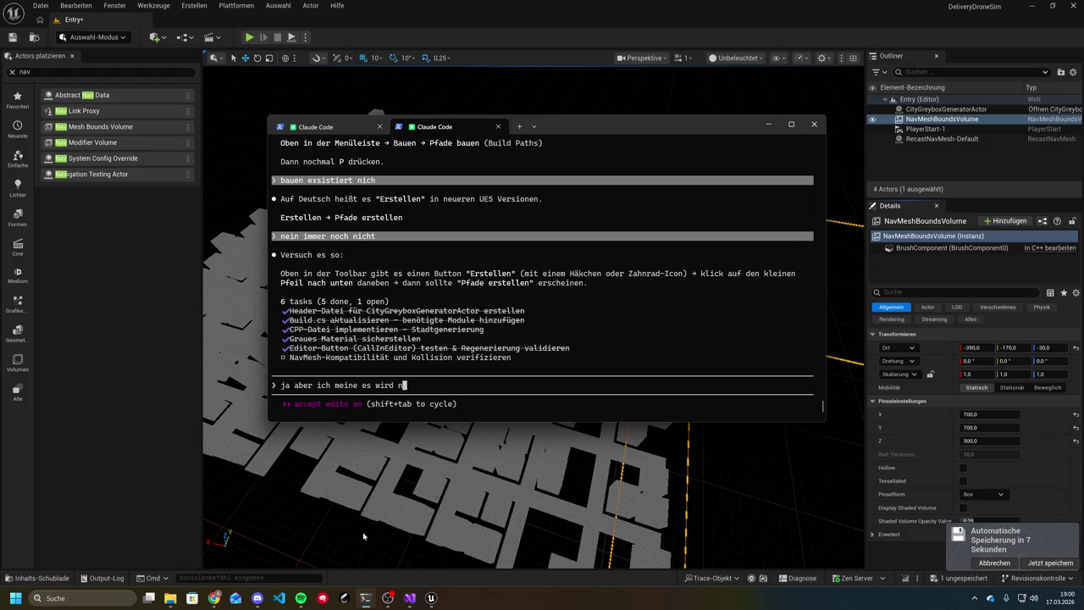
type("icht ")
type("grp")
key("BackSpace")
type("ün angezeigt")
key("Return")
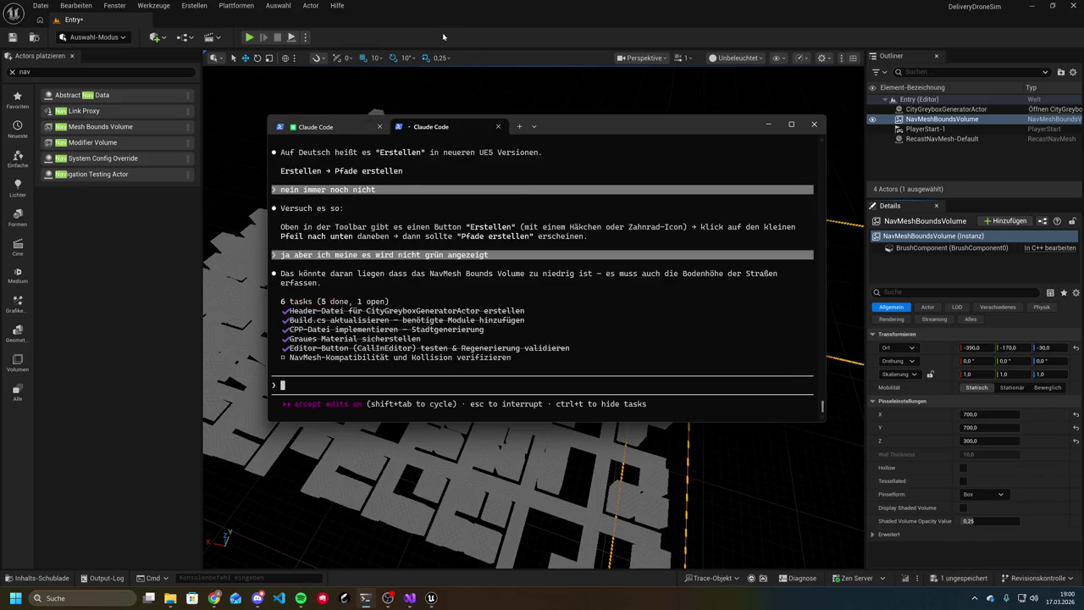
Rebuild the navigation via Erstellen → Pfade erstellen, then return to Claude Code
left_click(194, 5)
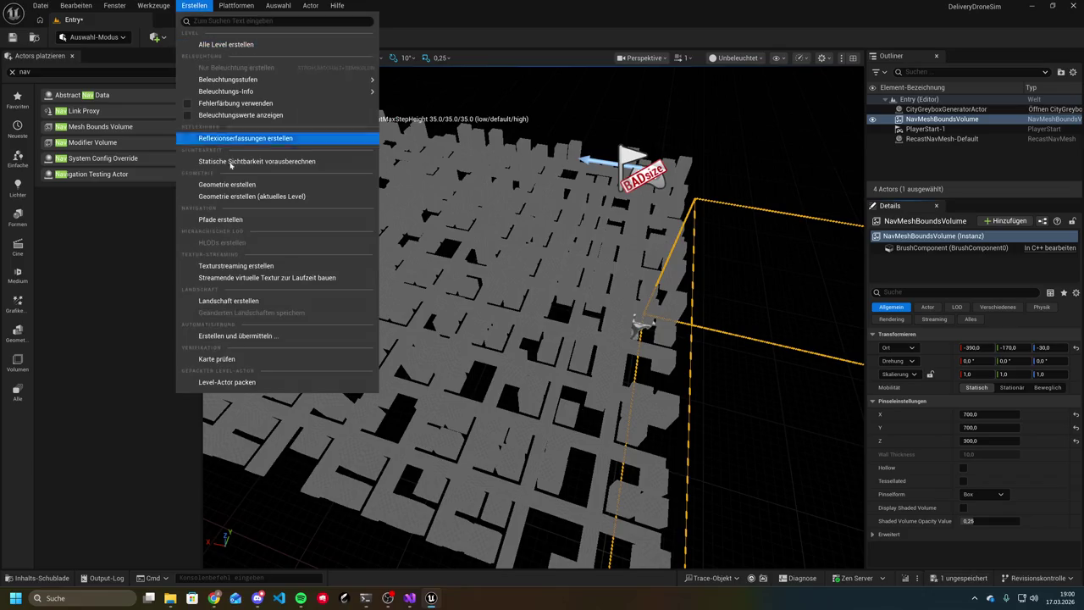
left_click(236, 219)
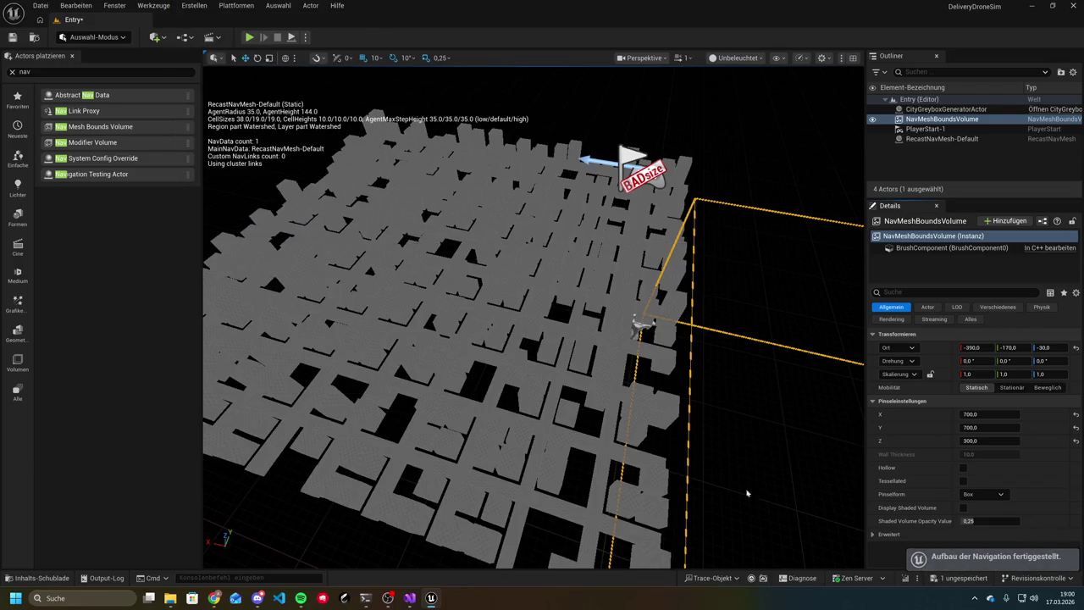
left_click(366, 598)
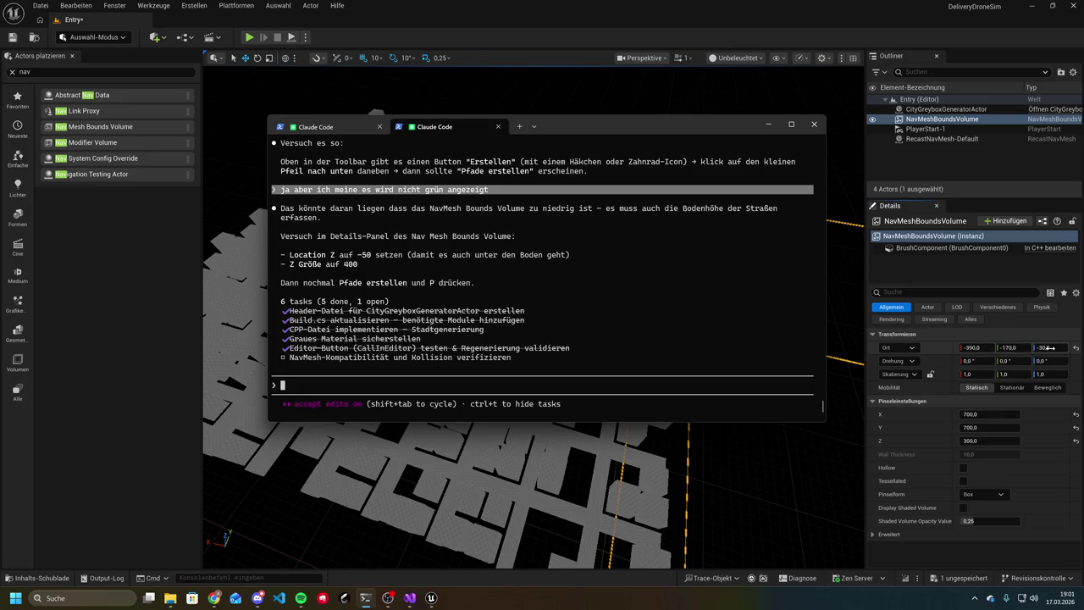
Set the NavMeshBoundsVolume's location Z to -50 and try box height values
left_click(1050, 347)
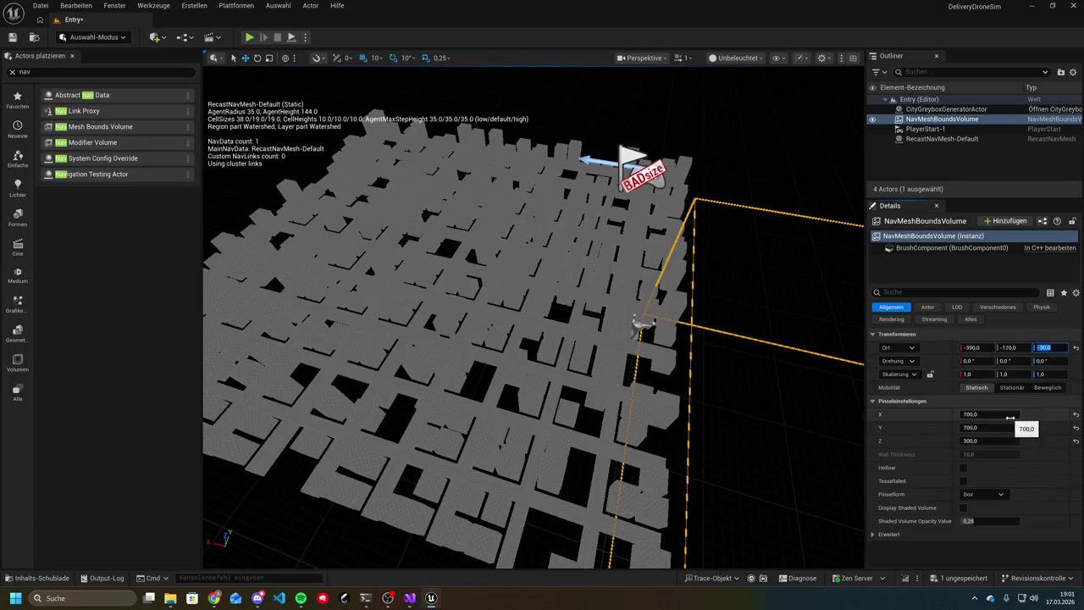
key("Return")
type("-90")
key("Return")
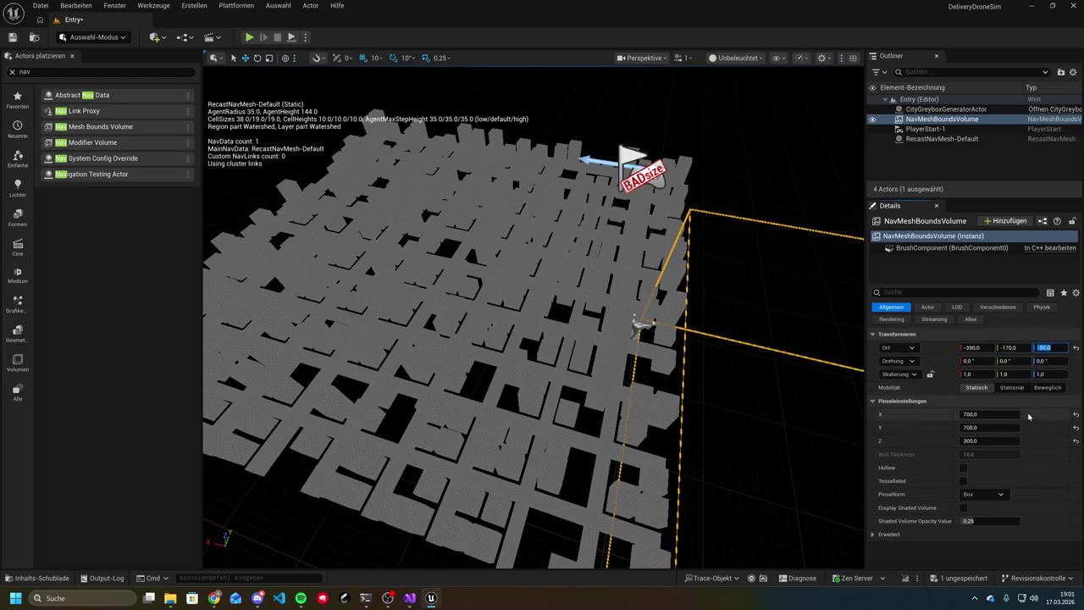
left_click(988, 440)
left_click(988, 441)
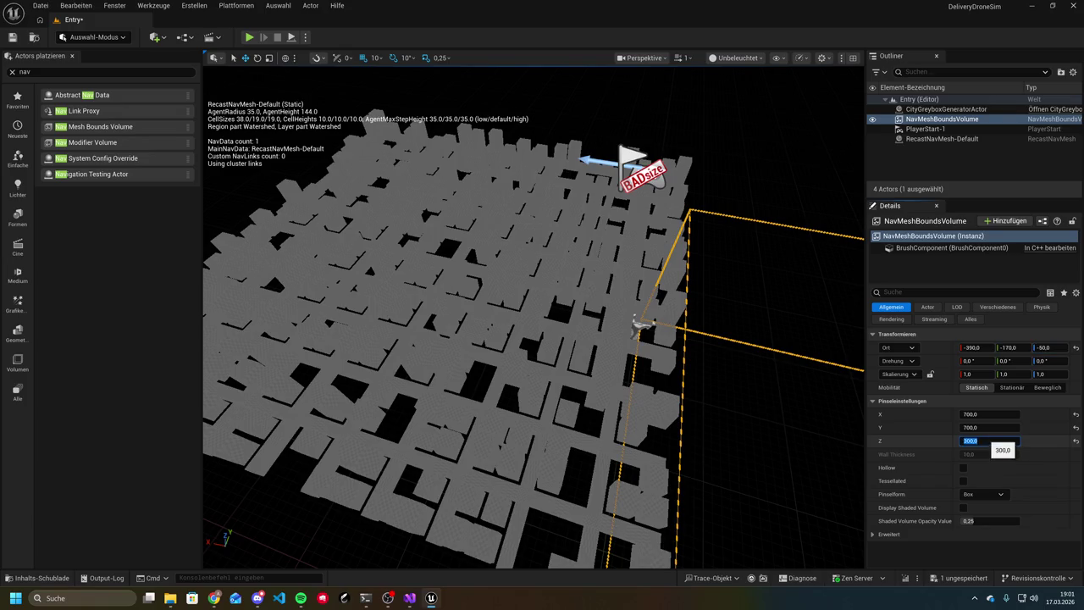
type("0")
key("Return")
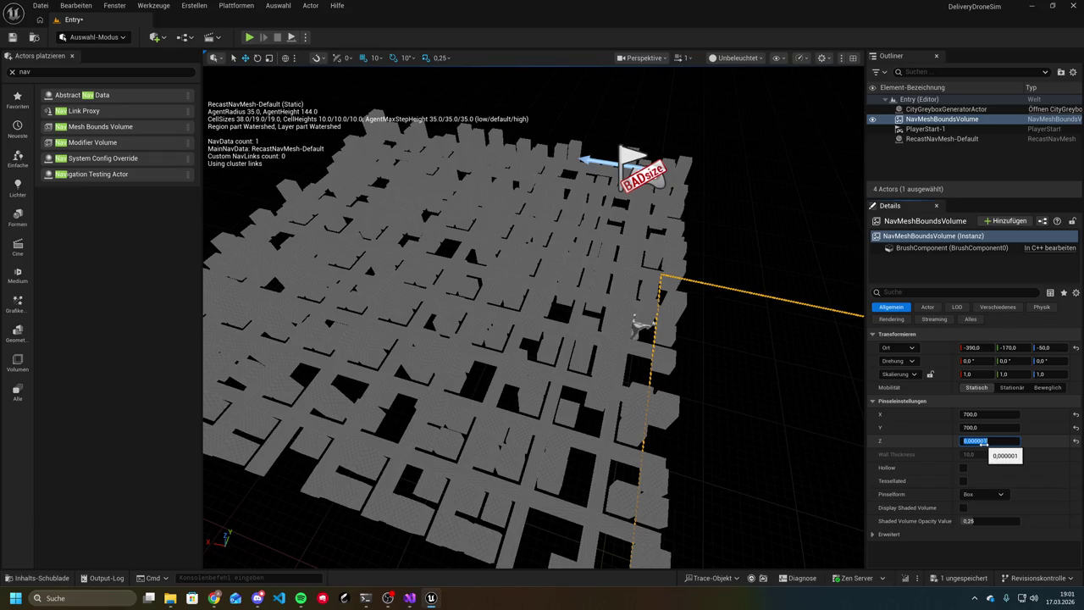
type("-50")
Set the volume's box Z size to 300, then return to Claude Code
left_click(982, 440)
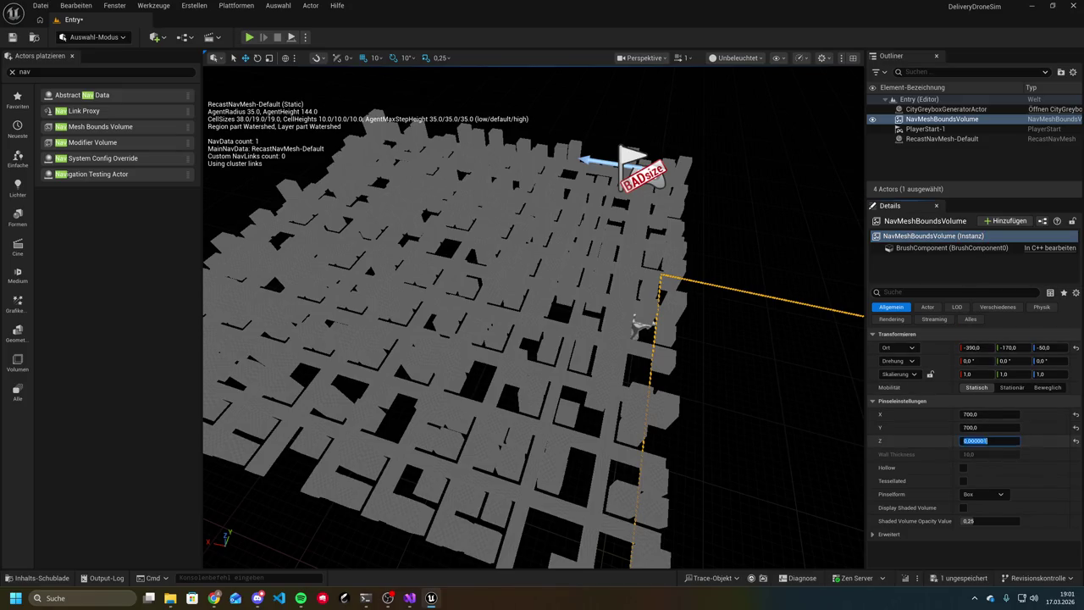
left_click(365, 598)
left_click(985, 442)
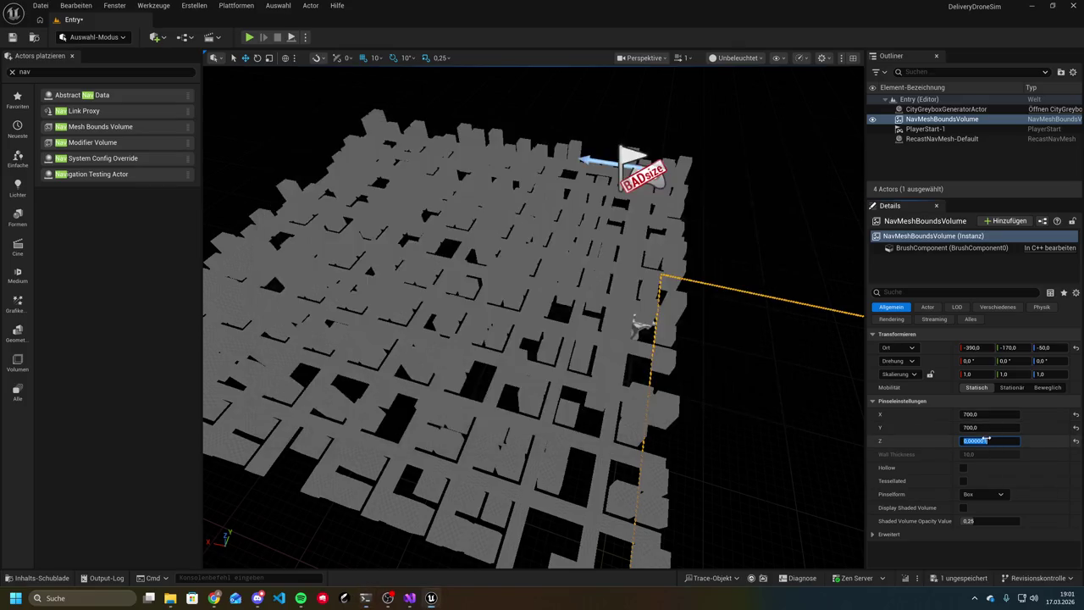
type("300")
key("Return")
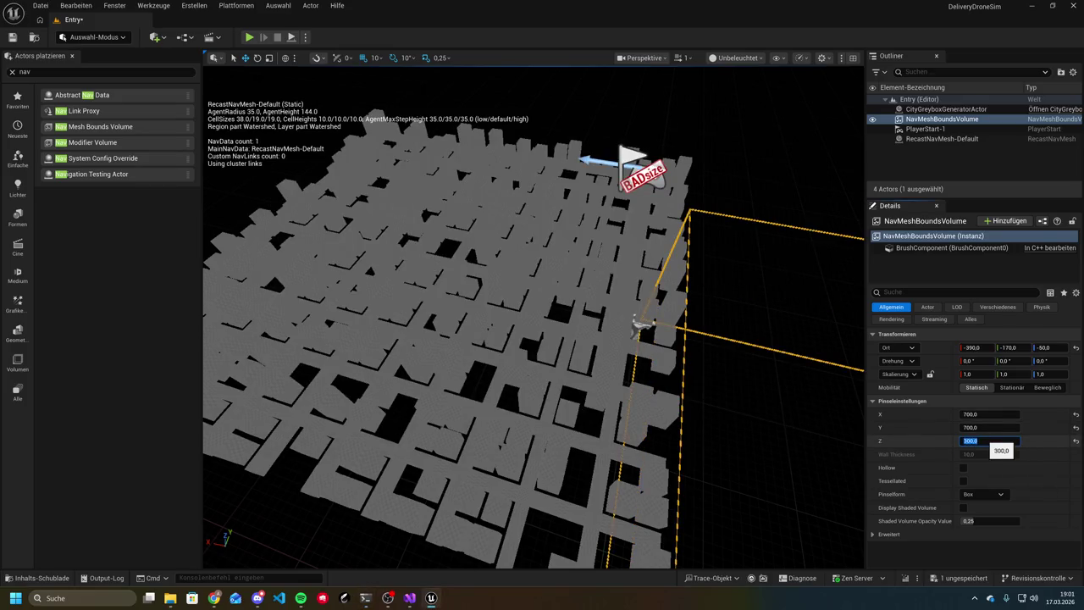
left_click(365, 597)
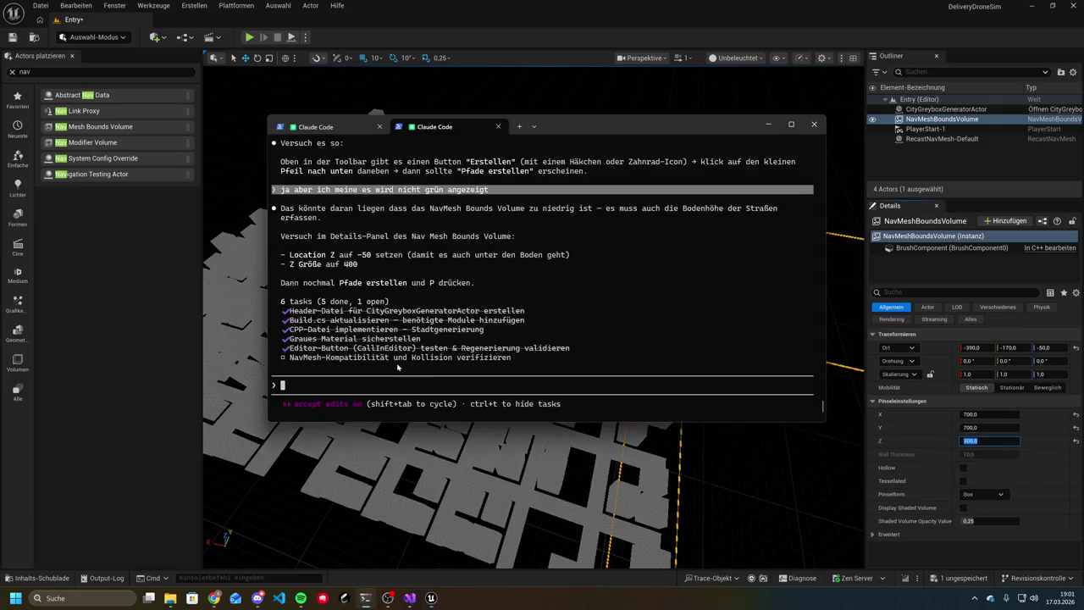
Copy the Details-panel instruction text and set the volume's Z size to 400 in Unreal
left_click_drag(304, 236, 380, 241)
right_click(383, 242)
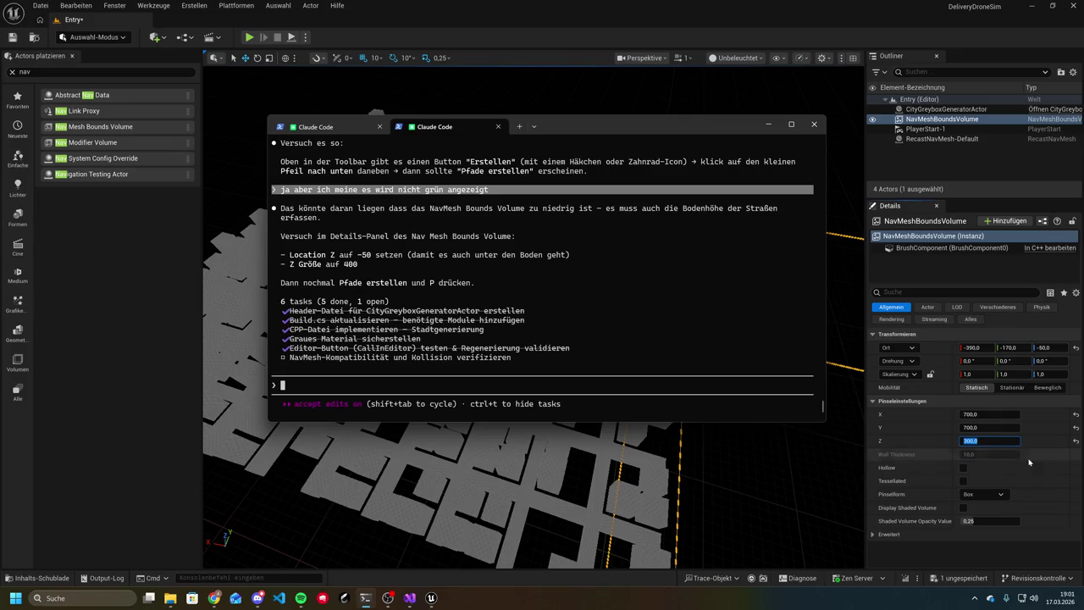
type("400")
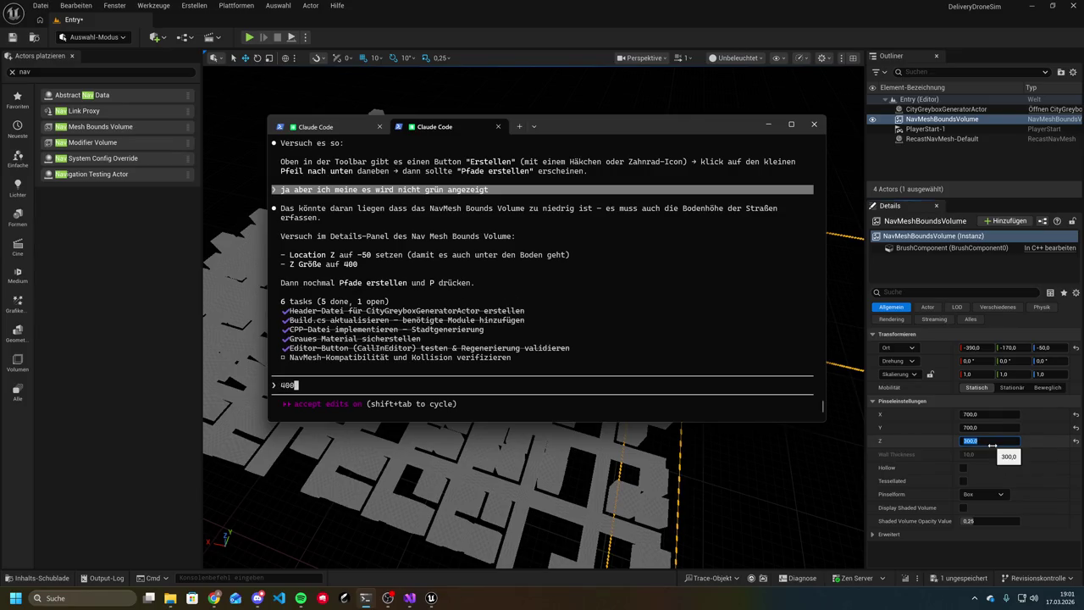
key("BackSpace")
key("BackSpace")
key("BackSpace")
key("alt+Tab")
type("400")
key("Return")
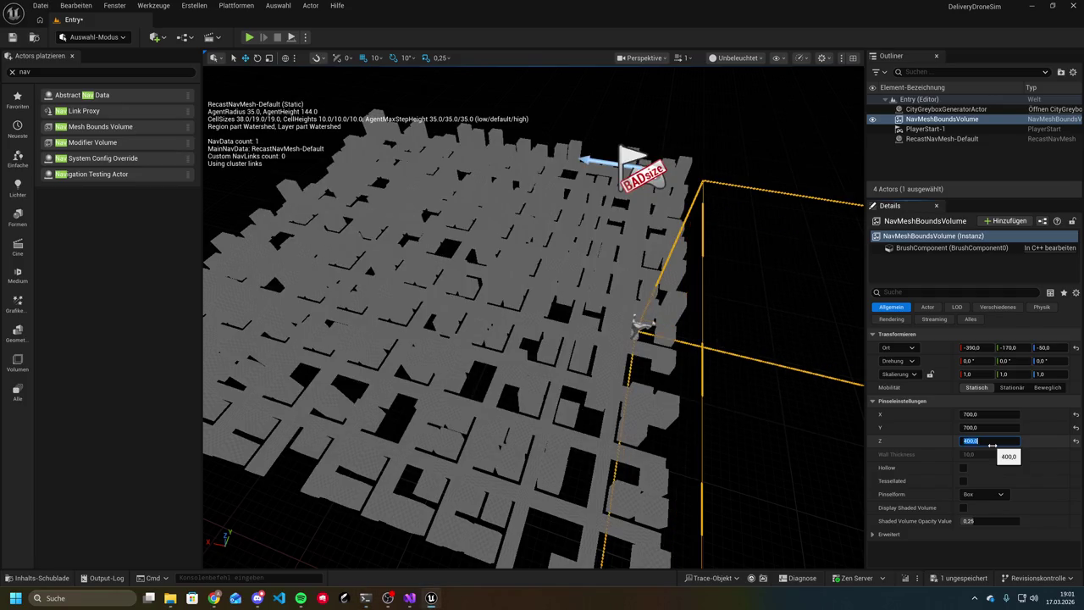
Reply 'ja ist' in Claude Code and go back to the Unreal editor
left_click(365, 598)
type("ja ist")
key("Return")
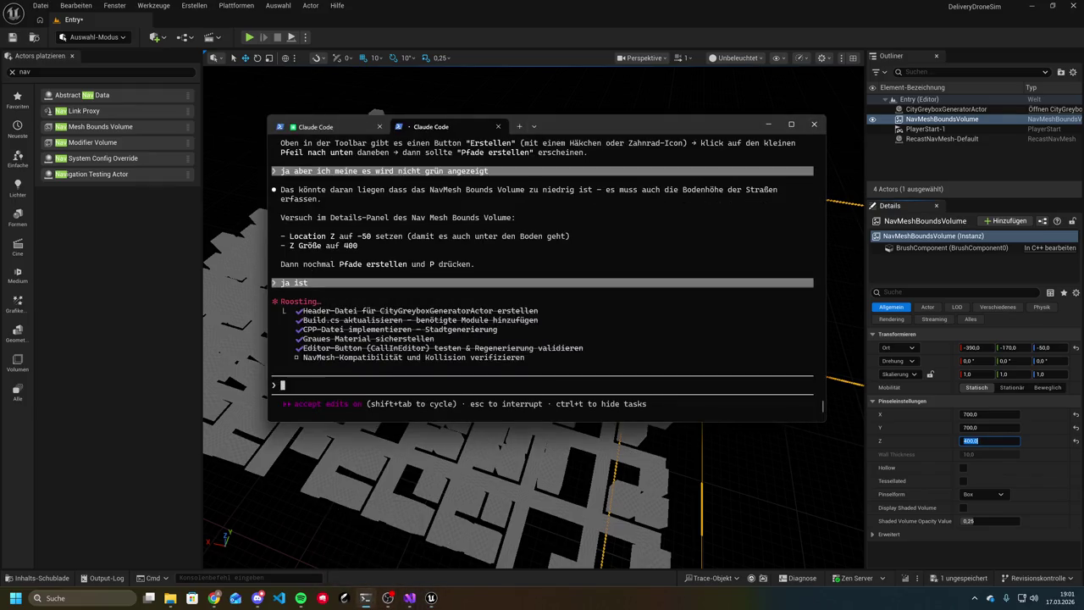
left_click(456, 477)
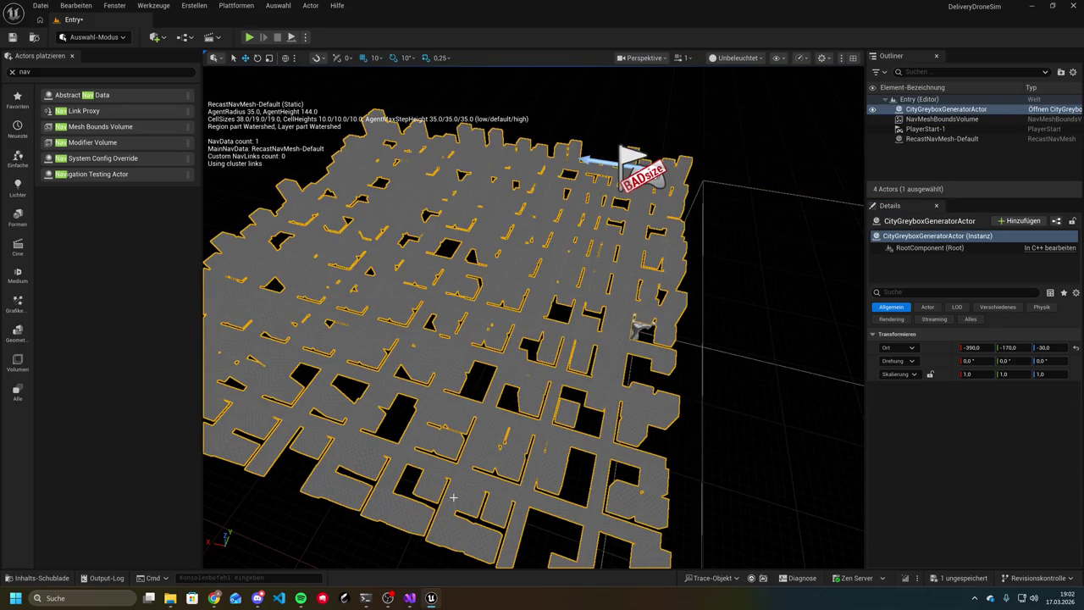
Rebuild the navigation via Erstellen → Pfade erstellen, then return to Claude Code
left_click(195, 5)
left_click(252, 219)
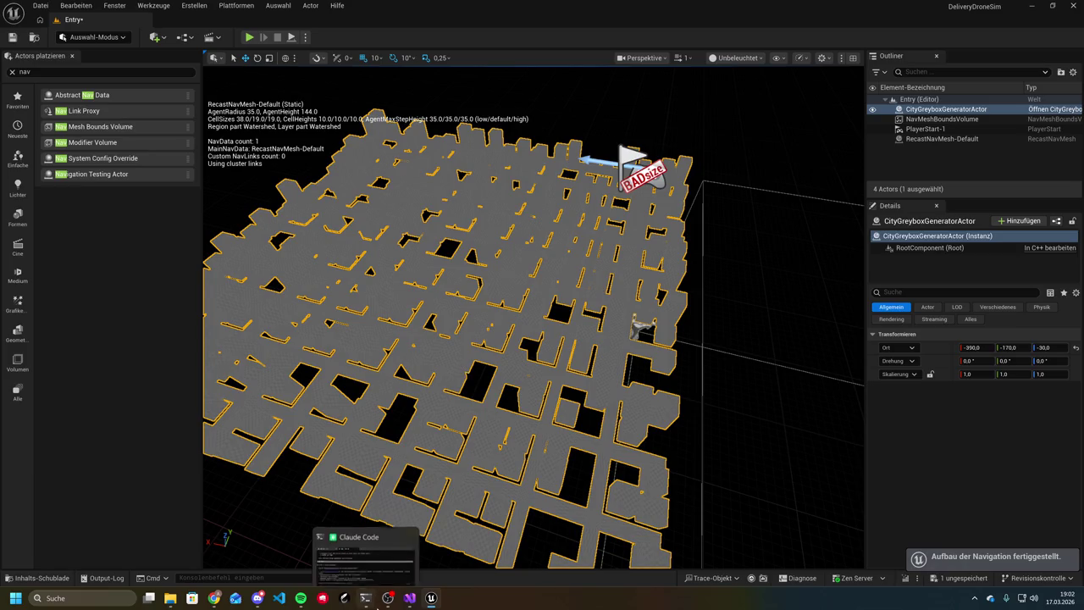
left_click(366, 598)
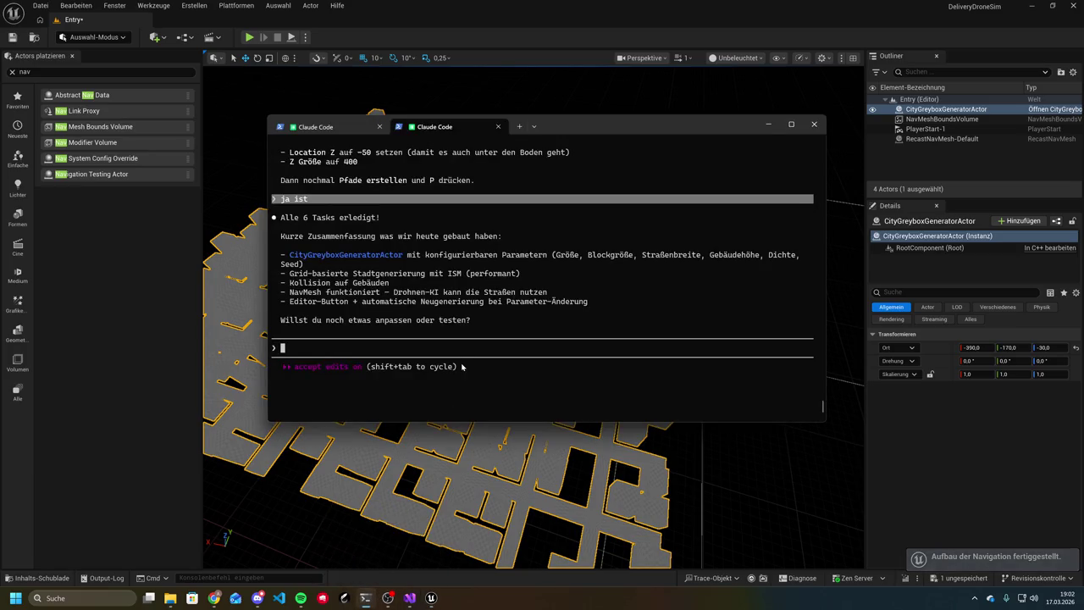
Tell Claude Code 'es ist nicht grün'
type("nein")
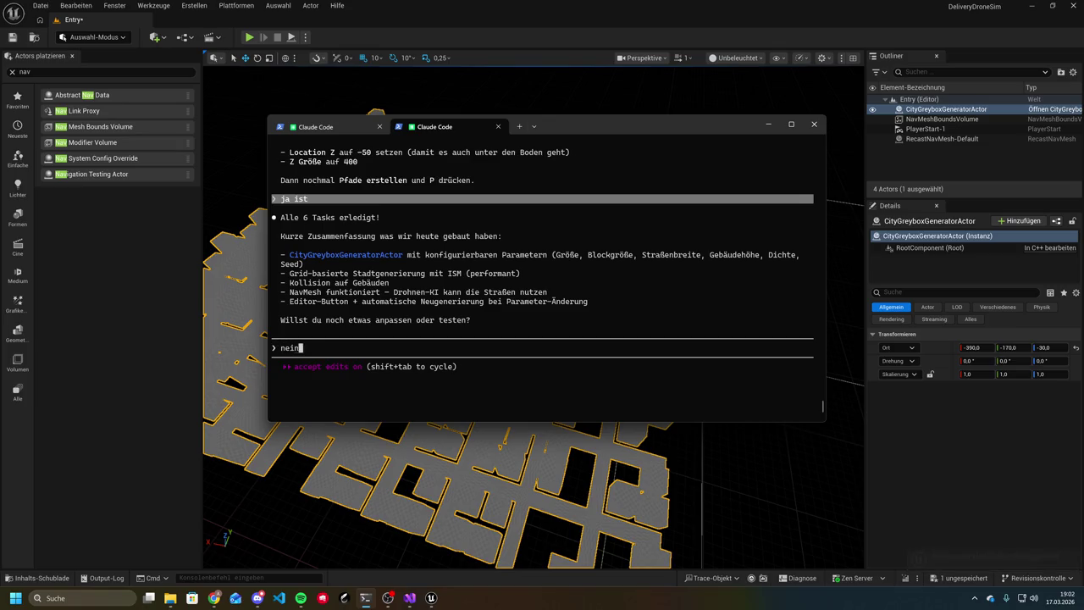
type(" es geht ja noch nic")
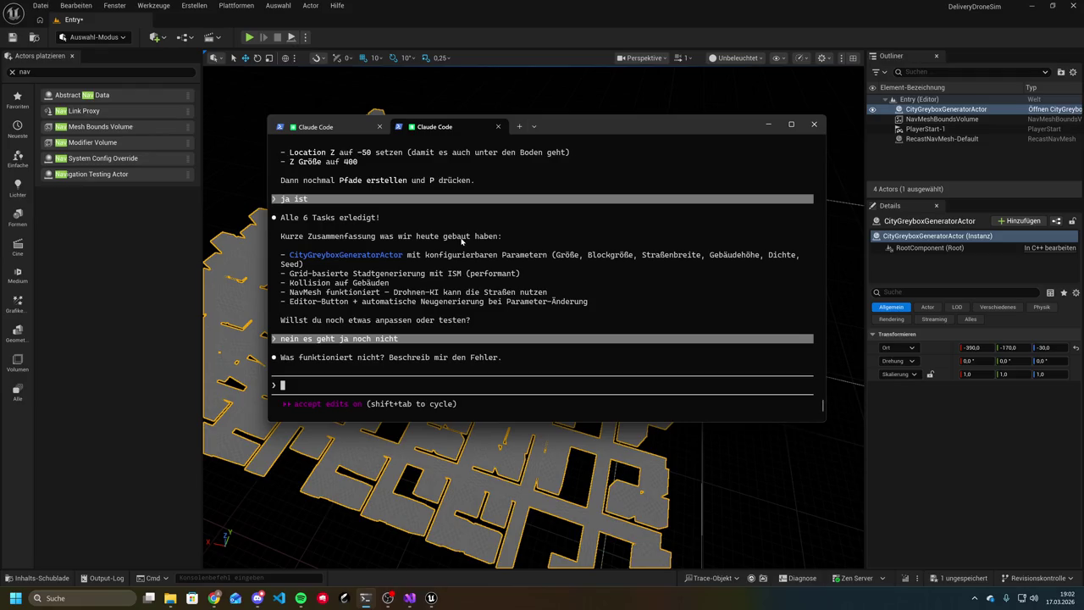
type("es ist n")
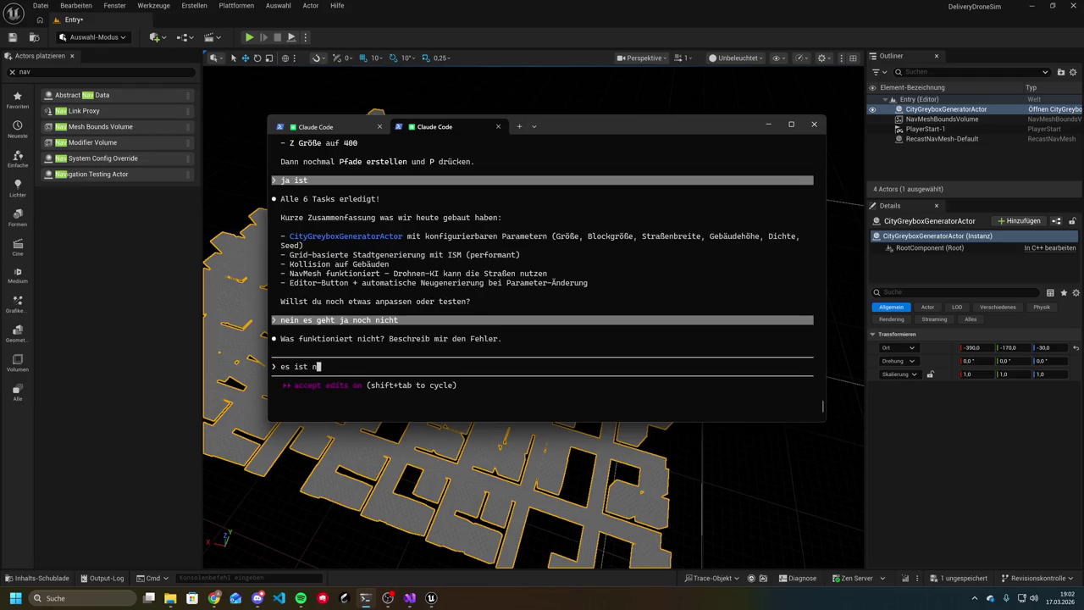
type("icht grü")
type("n")
key("Return")
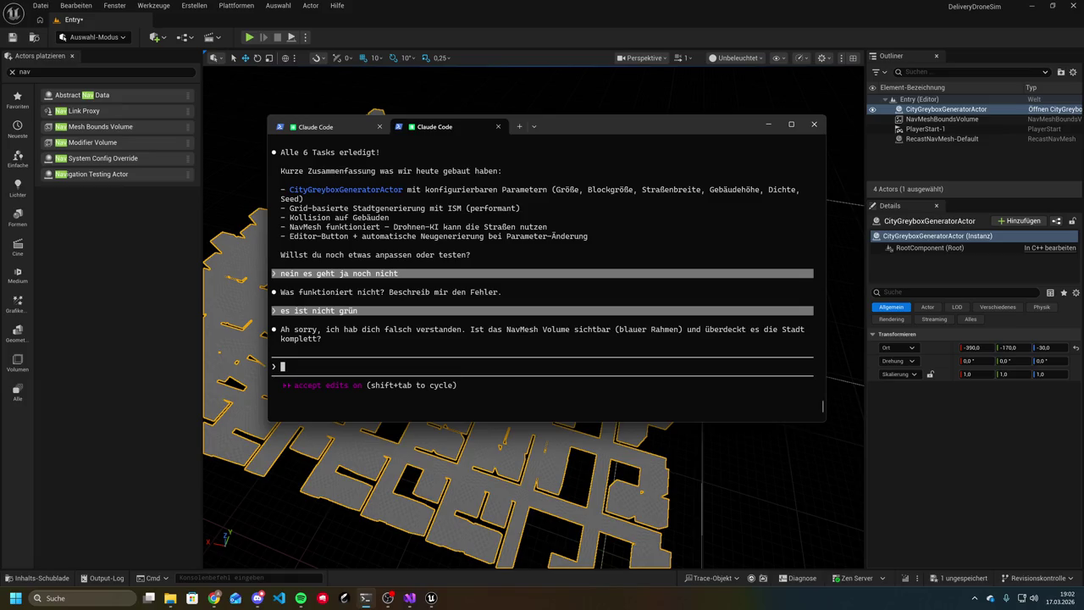
Explain that the city isn't at its own origin despite matching locations, then return to Unreal
type("janein ")
type("weil ich habe ")
type("die gle")
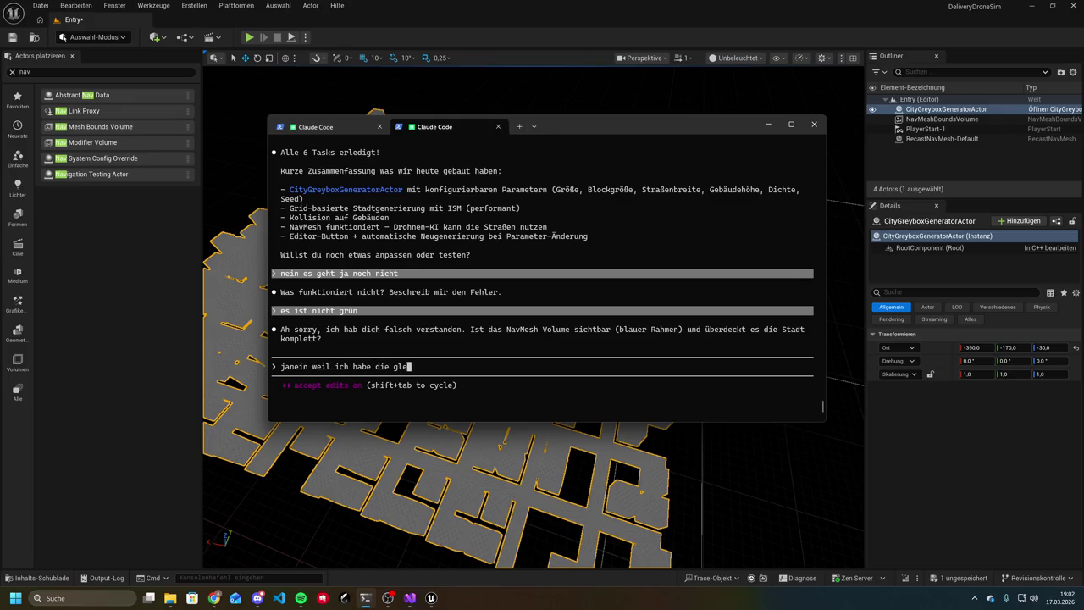
type("iche location ")
type("aber die")
type(" stadt i")
type("st nich")
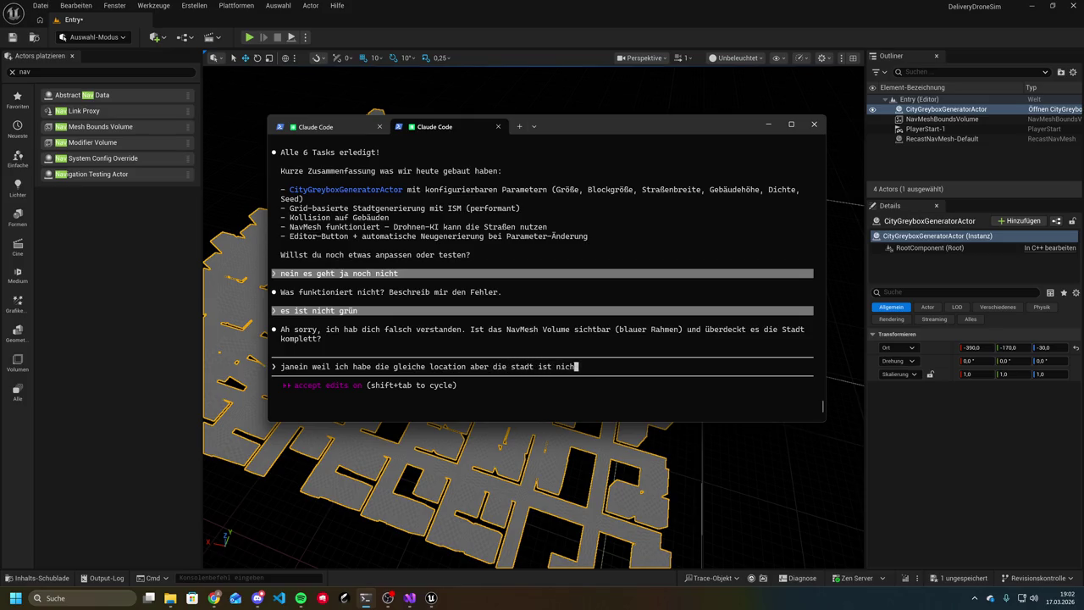
type("t auf dem eige")
key("BackSpace")
key("BackSpace")
key("BackSpace")
type("ihrem ")
type("punkt")
type(" weißt du")
key("Return")
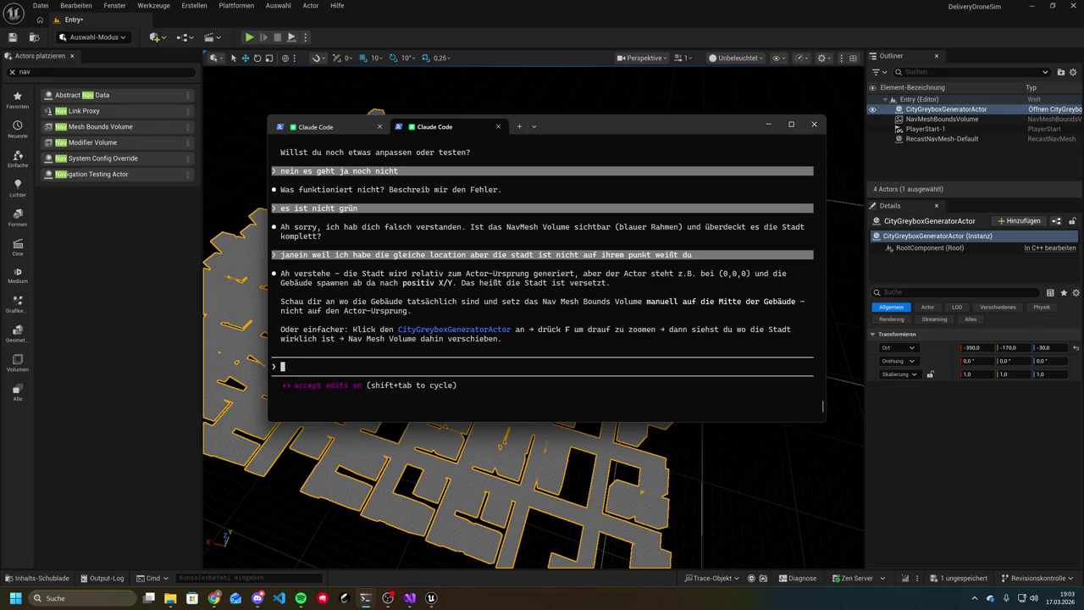
left_click(458, 470)
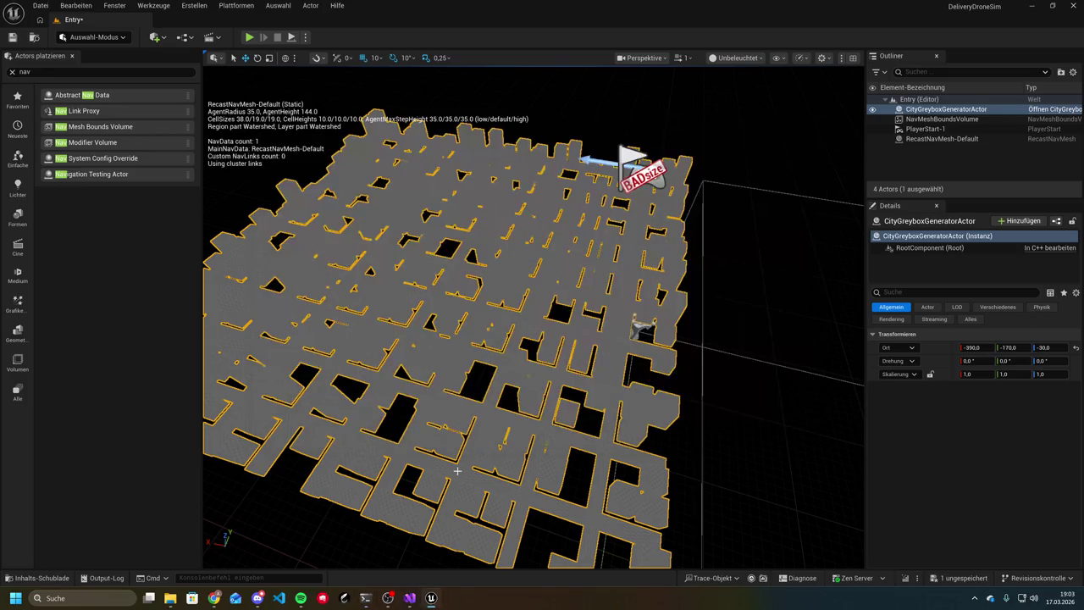
Lower the CityGreyboxGeneratorActor to -1100, -170, -300, inside the navigation bounds
scroll(457, 470, "down", 3)
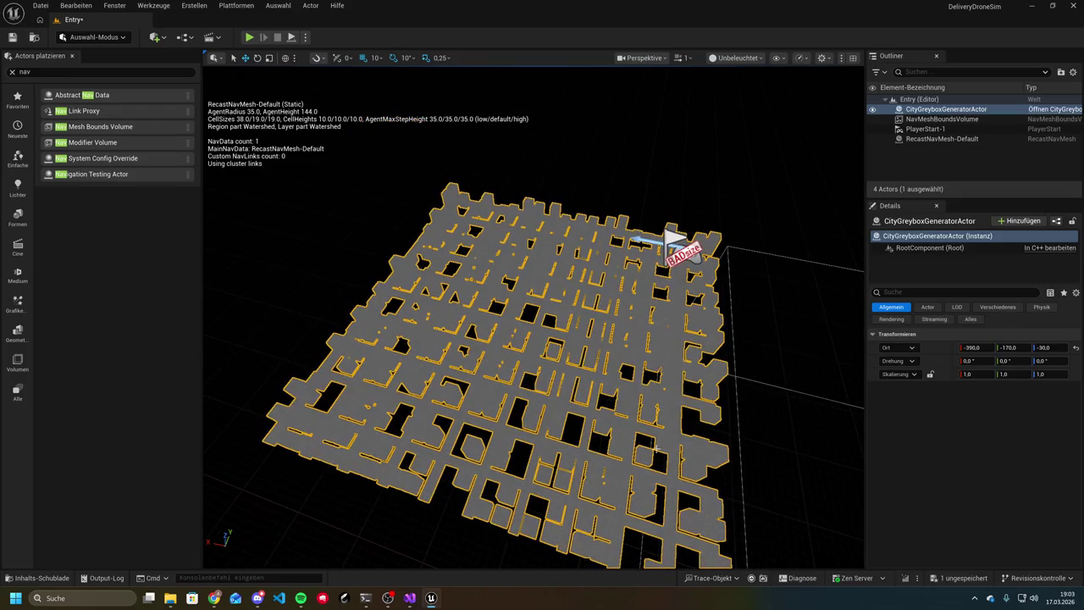
left_click(813, 412)
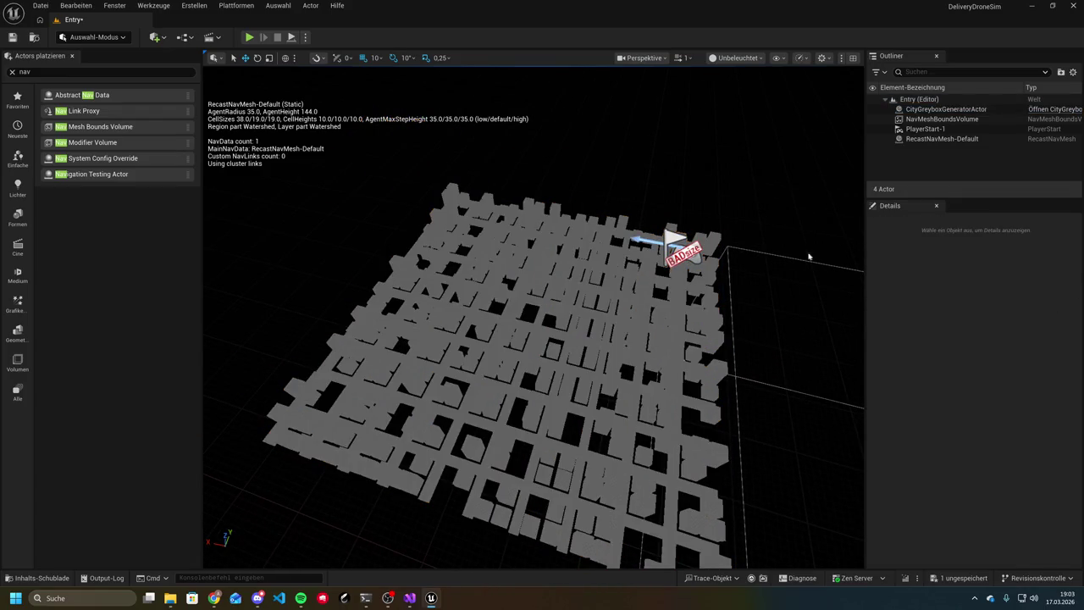
left_click(547, 423)
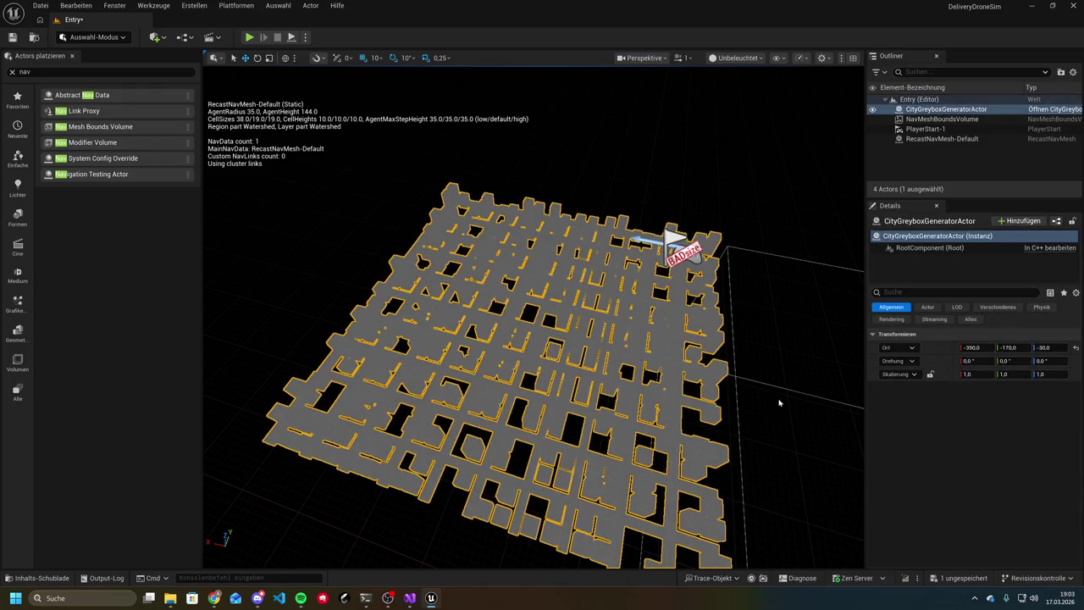
left_click(797, 392)
left_click(669, 357)
mouse_move(671, 302)
left_mouse_down()
mouse_move(652, 254)
mouse_move(670, 302)
mouse_move(625, 314)
mouse_move(690, 285)
mouse_move(837, 178)
mouse_move(777, 250)
left_mouse_up()
mouse_move(573, 538)
left_mouse_down()
mouse_move(593, 563)
mouse_move(517, 533)
mouse_move(433, 526)
mouse_move(393, 474)
mouse_move(491, 474)
mouse_move(602, 409)
left_mouse_up()
scroll(574, 538, "down", 2)
scroll(573, 538, "down", 3)
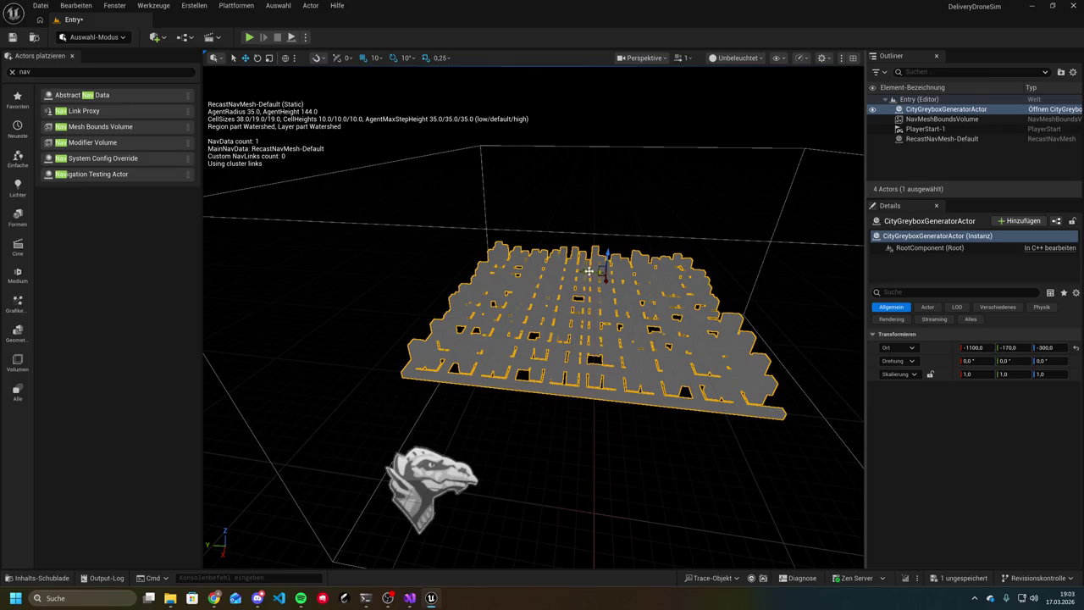
scroll(601, 327, "up", 2)
mouse_move(601, 327)
left_mouse_down()
mouse_move(544, 413)
mouse_move(607, 350)
left_mouse_up()
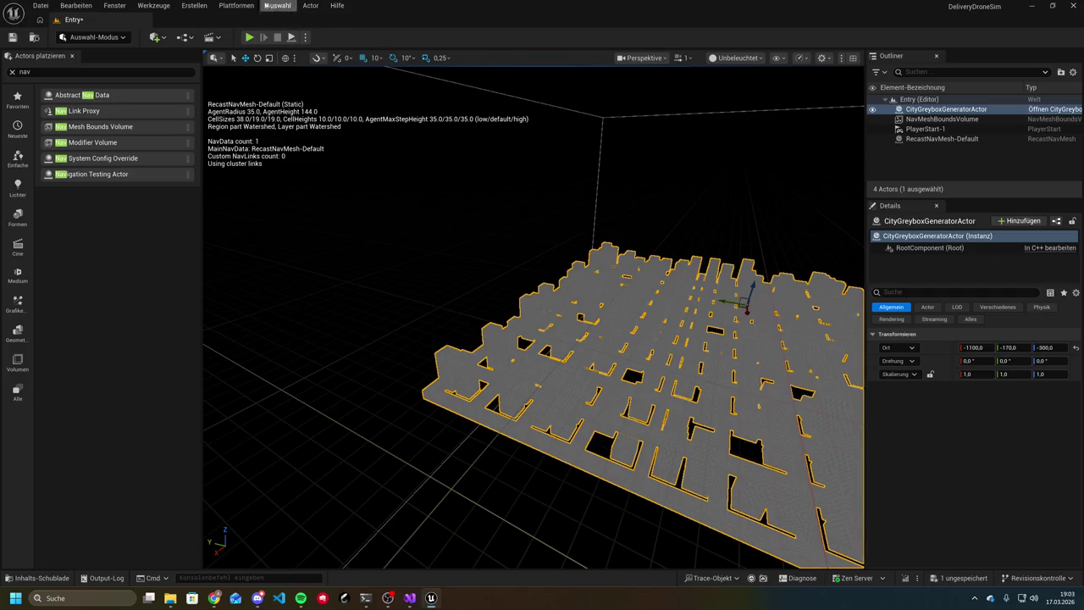
Rebuild the navigation paths via Erstellen > Pfade erstellen, then return to Claude Code
left_click(186, 5)
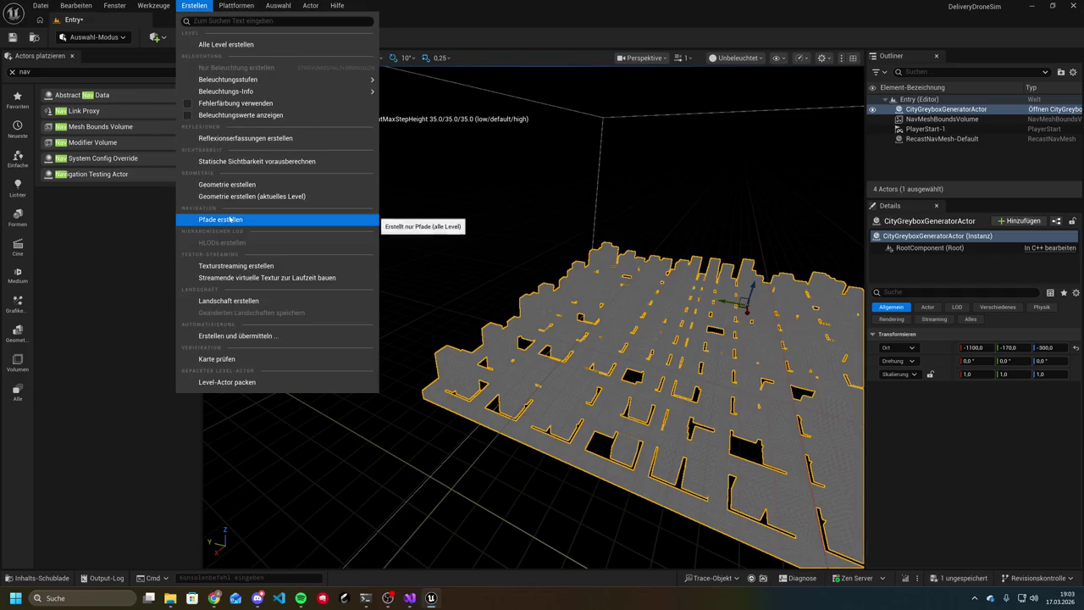
left_click(237, 221)
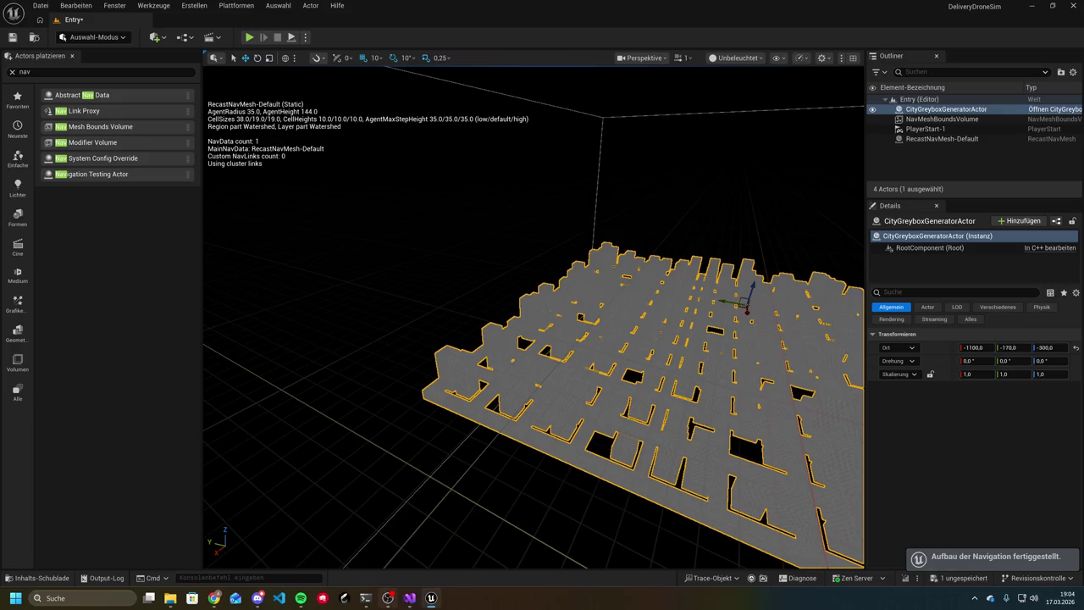
left_click(365, 597)
Report to Claude Code that the navmesh is still not green though inside the box, then return to Unreal
type("es is")
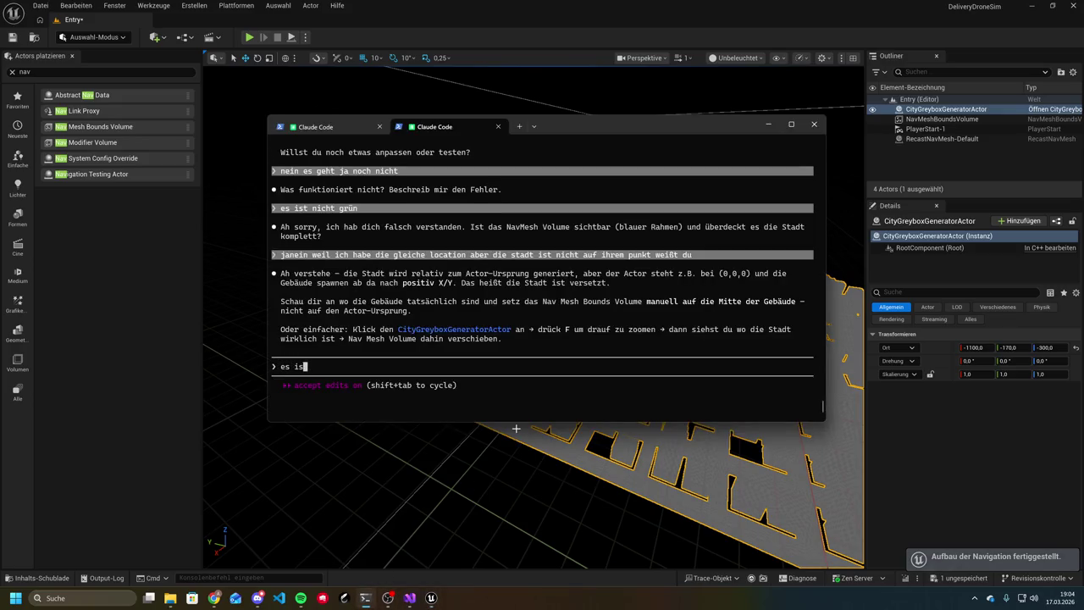
type("t immer noch ")
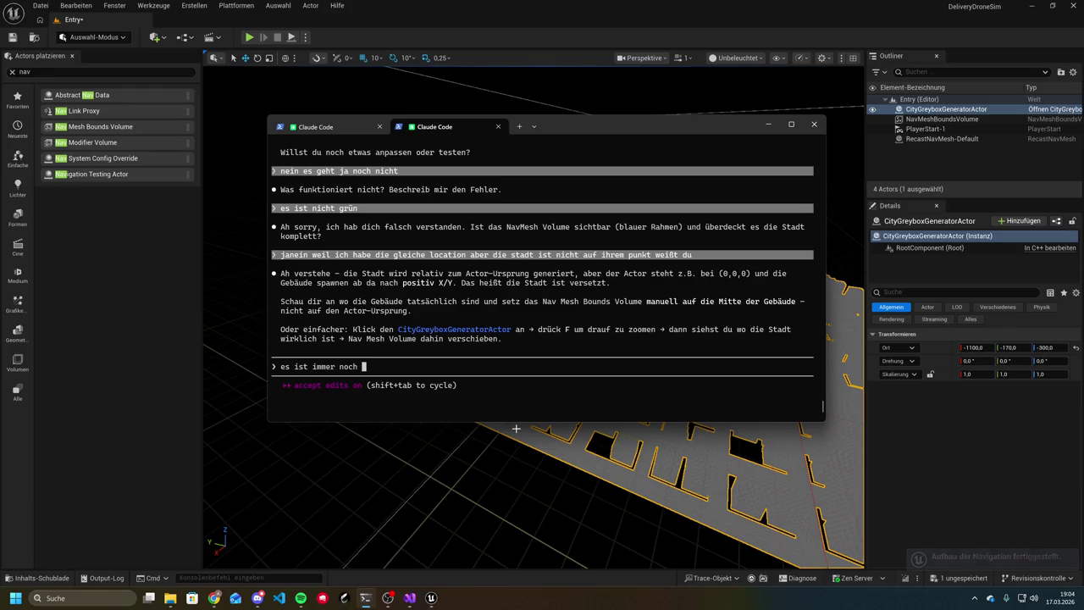
type("nciht grün ")
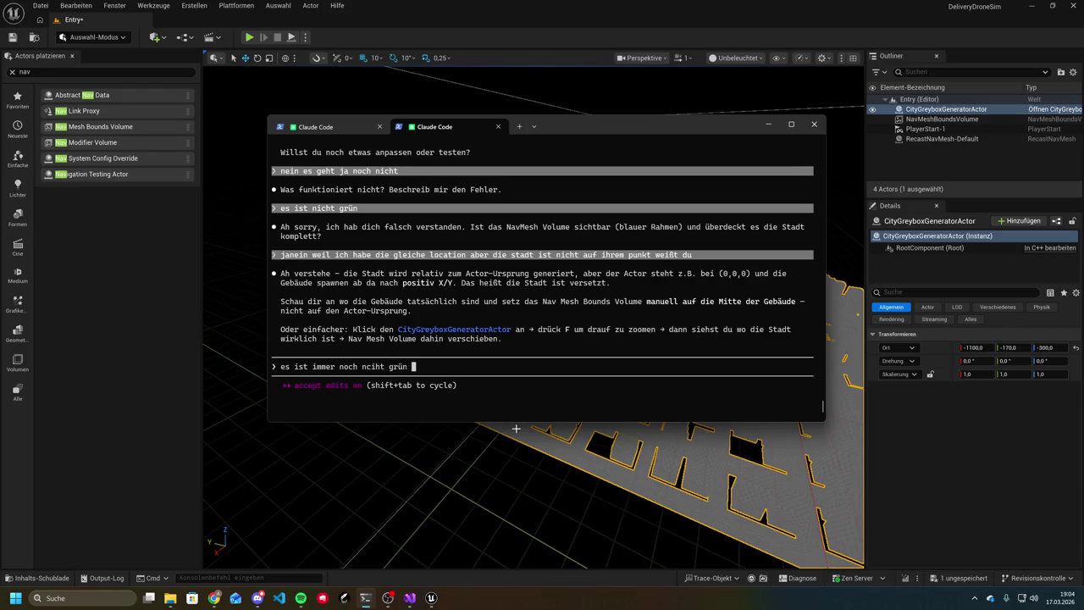
type("aber ist jetzt in de")
type("r box")
key("Return")
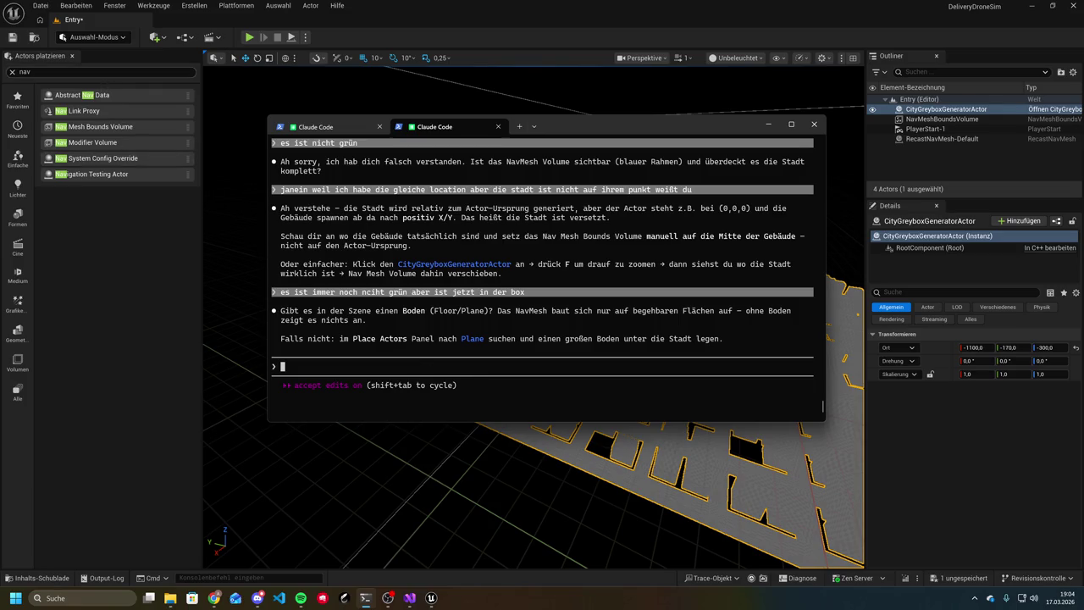
key("alt+Tab")
key("Escape")
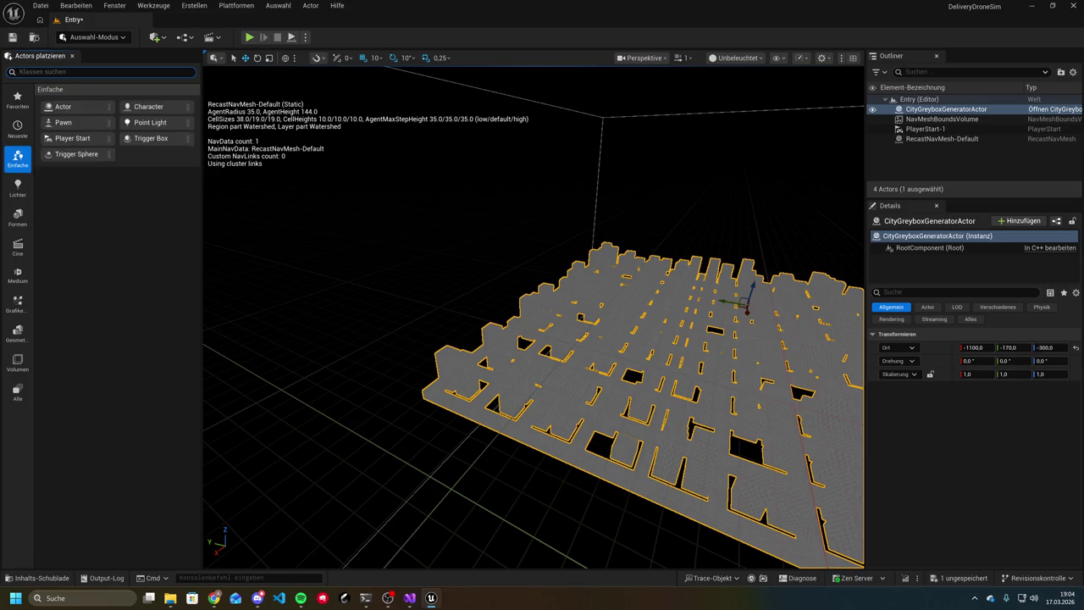
Place a Plane actor from Place Actors into the level and collapse its first Details categories
type("plane")
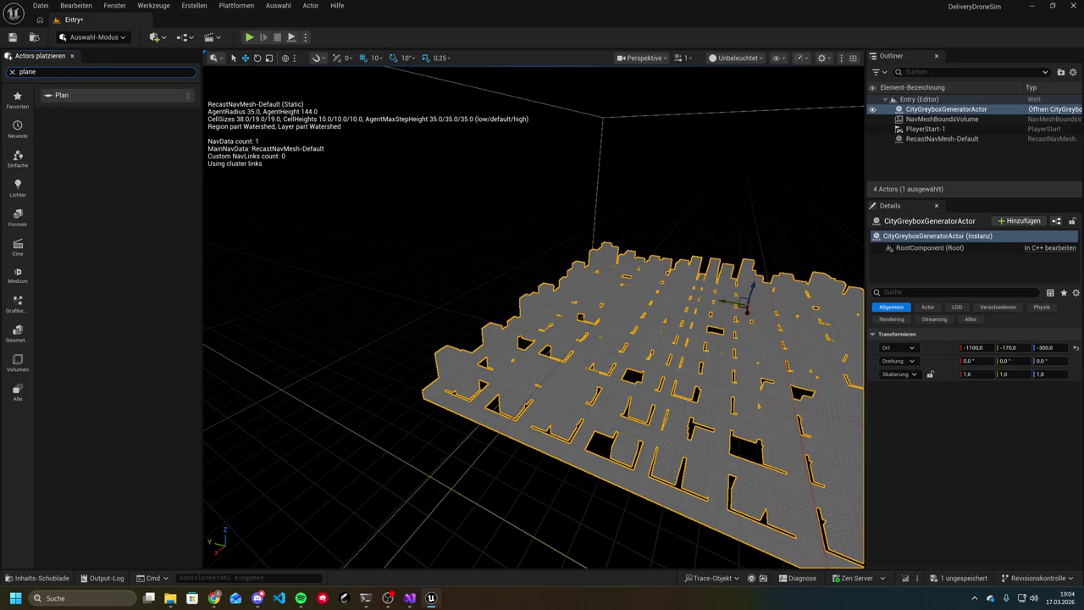
mouse_move(106, 97)
left_mouse_down()
mouse_move(537, 314)
mouse_move(663, 349)
mouse_move(624, 374)
mouse_move(566, 373)
mouse_move(411, 471)
mouse_move(375, 458)
mouse_move(589, 360)
mouse_move(578, 394)
left_mouse_up()
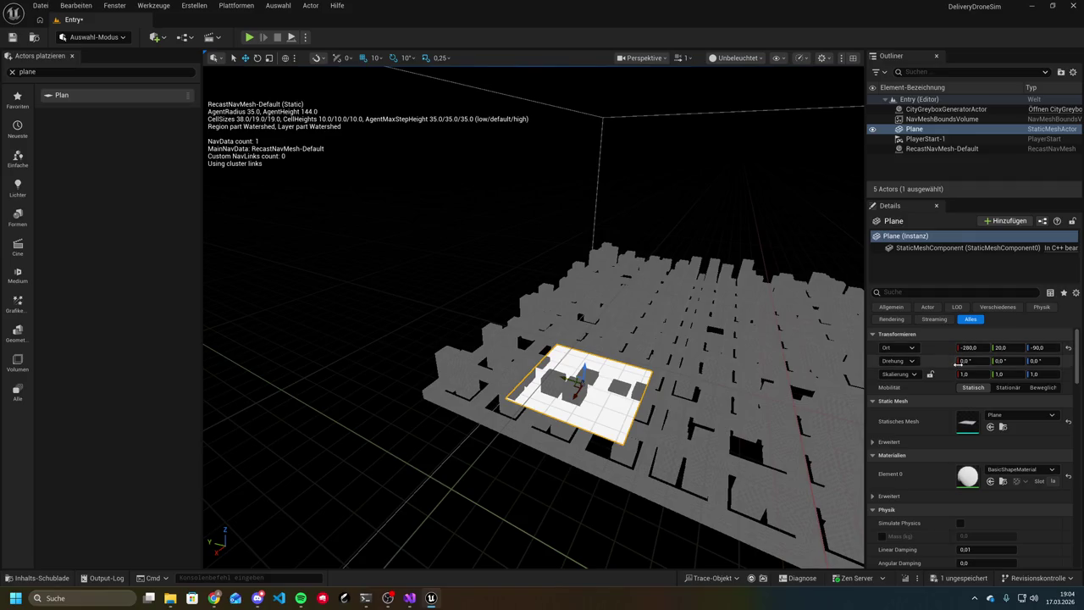
left_click(890, 455)
left_click(896, 402)
left_click(911, 431)
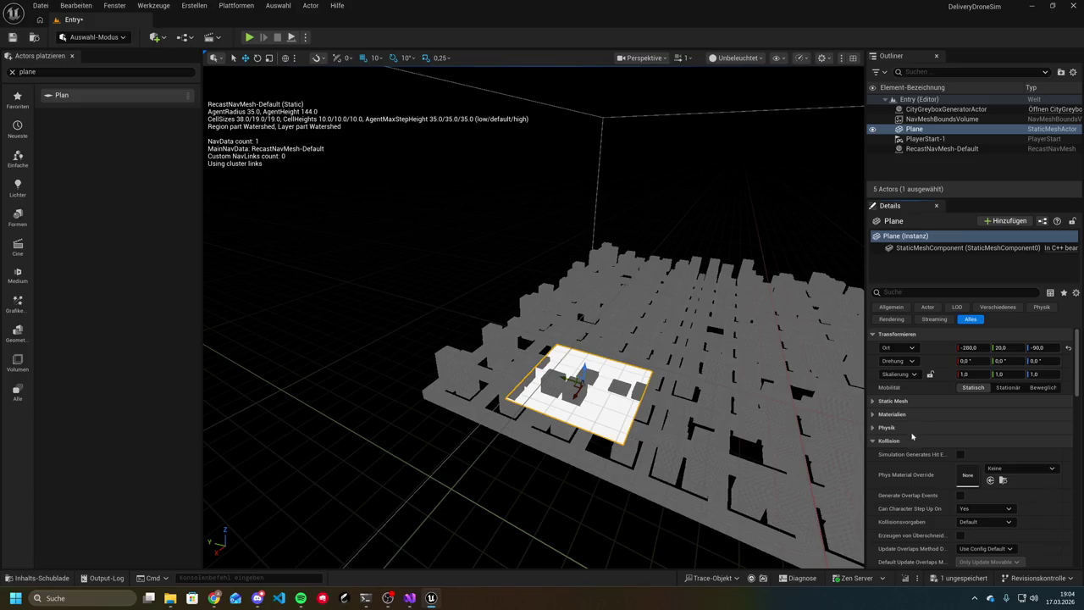
left_click(912, 443)
left_click(911, 455)
left_click(911, 469)
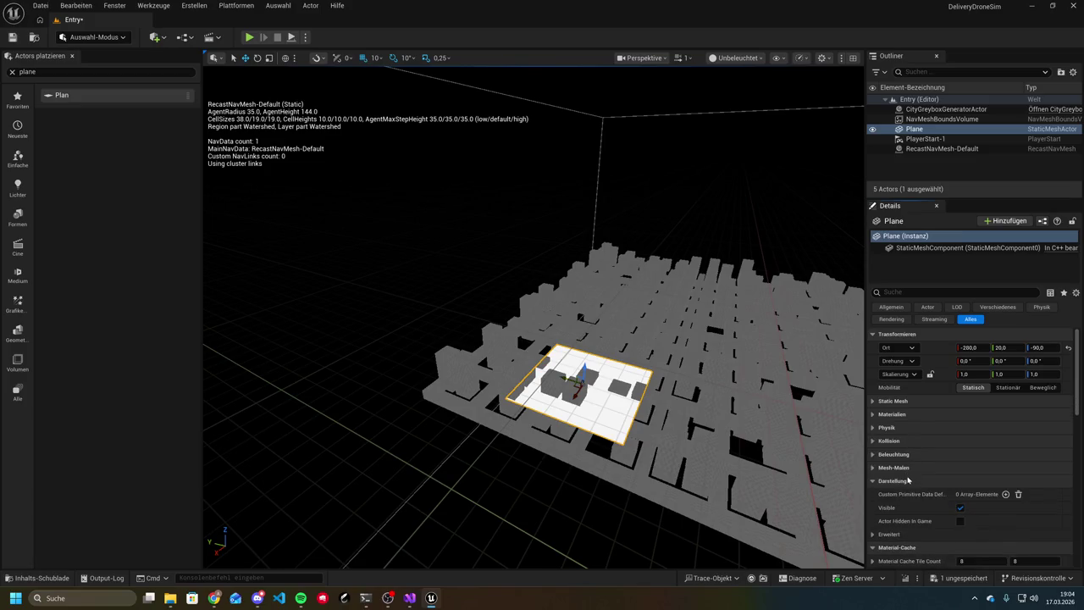
left_click(907, 481)
left_click(906, 495)
Collapse the Plane's remaining Details categories, from HLOD through Networking
scroll(906, 475, "down", 3)
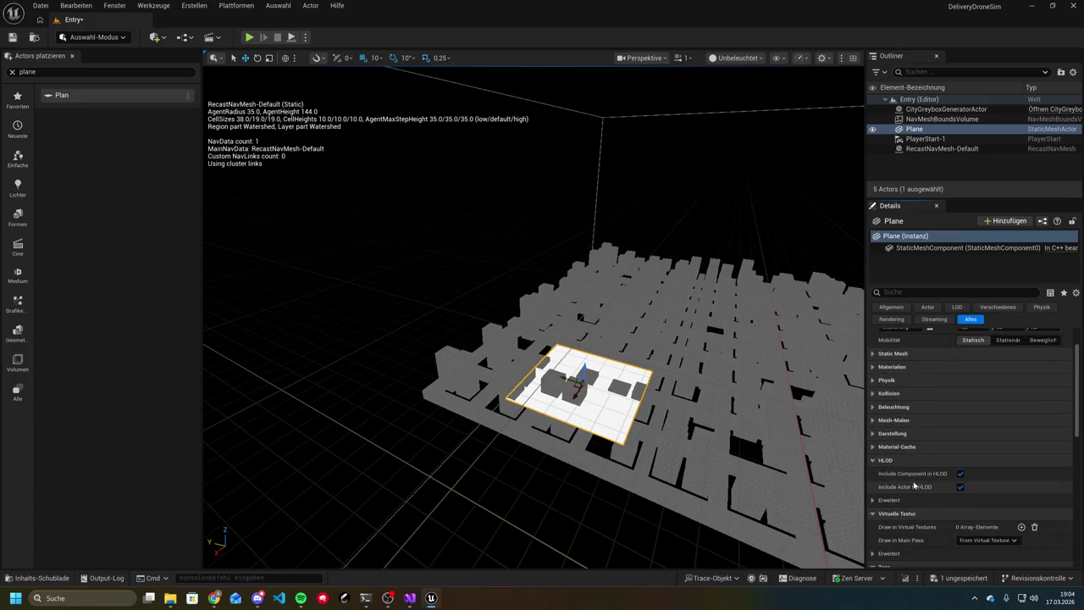
left_click(906, 396)
left_click(907, 411)
left_click(908, 423)
left_click(909, 437)
left_click(908, 450)
left_click(906, 464)
left_click(905, 477)
Inspect the Plane's General and Actor properties, then return to Claude Code
scroll(885, 474, "up", 3)
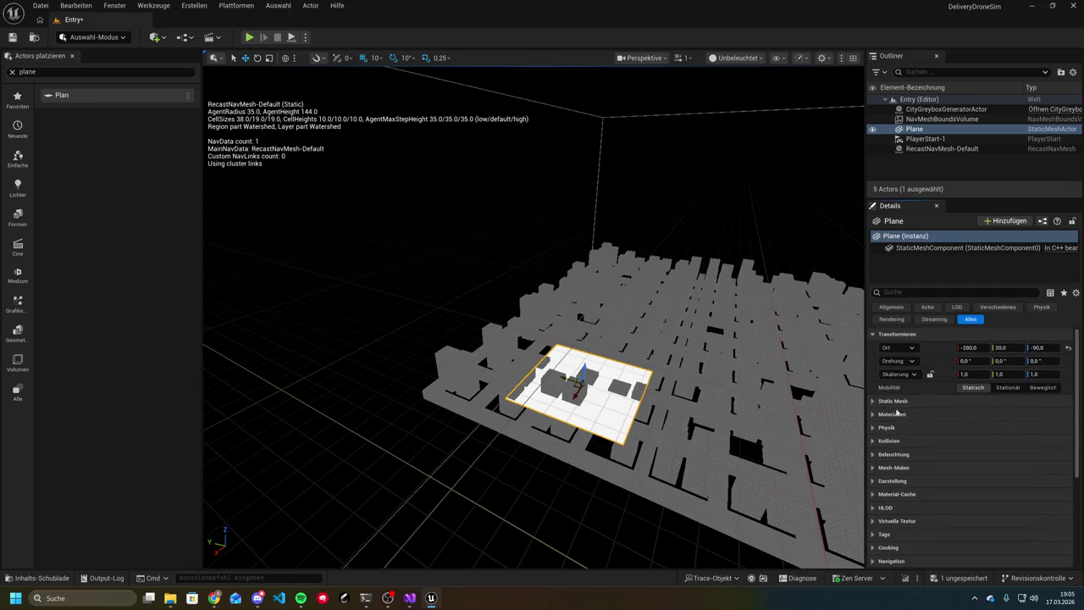
left_click(891, 307)
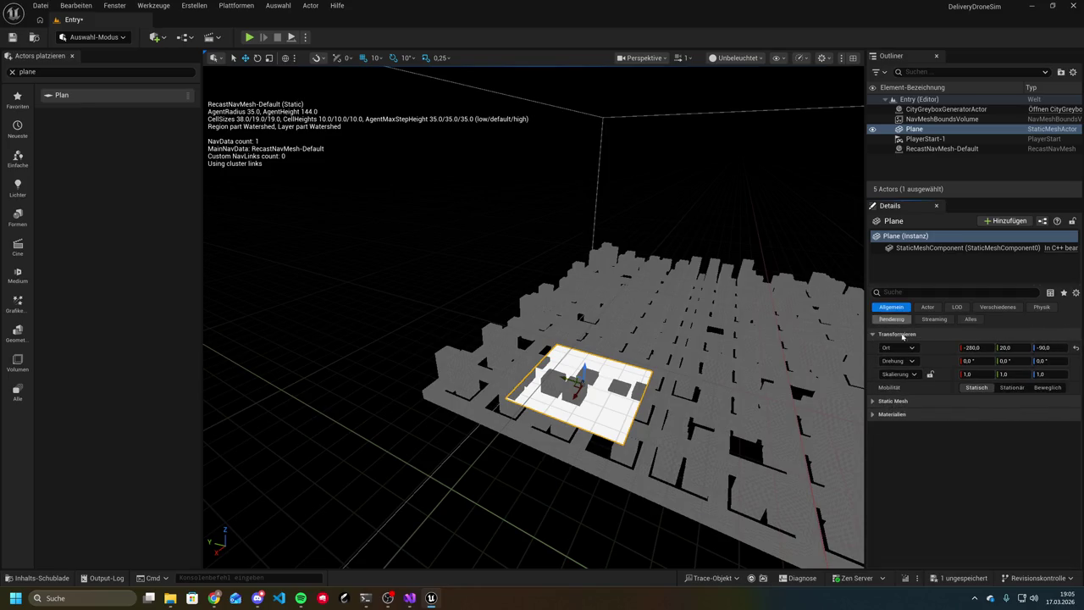
left_click(907, 414)
left_click(907, 405)
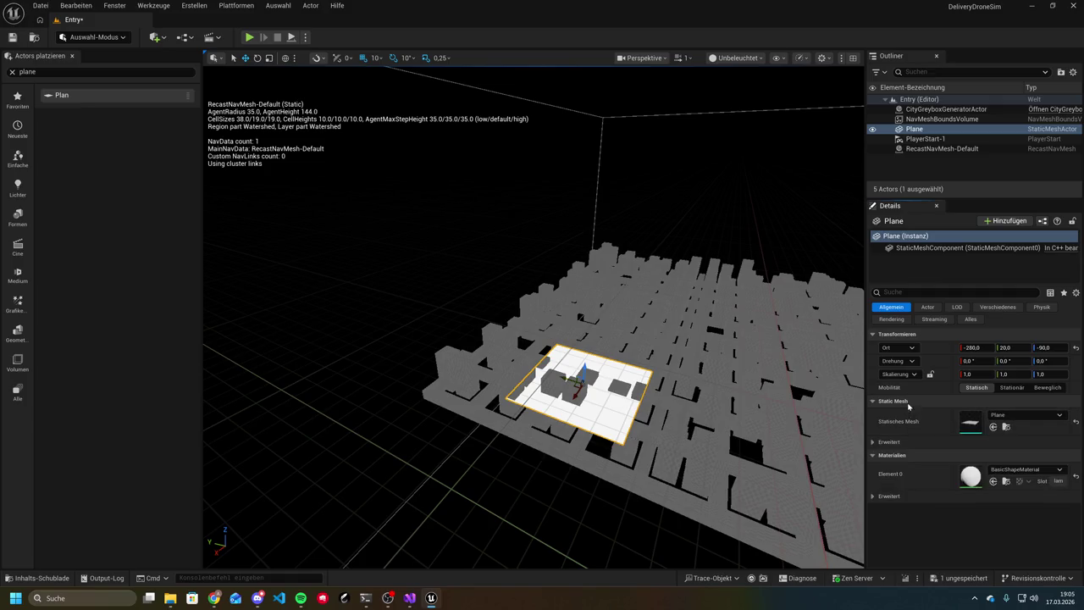
left_click(909, 402)
left_click(907, 414)
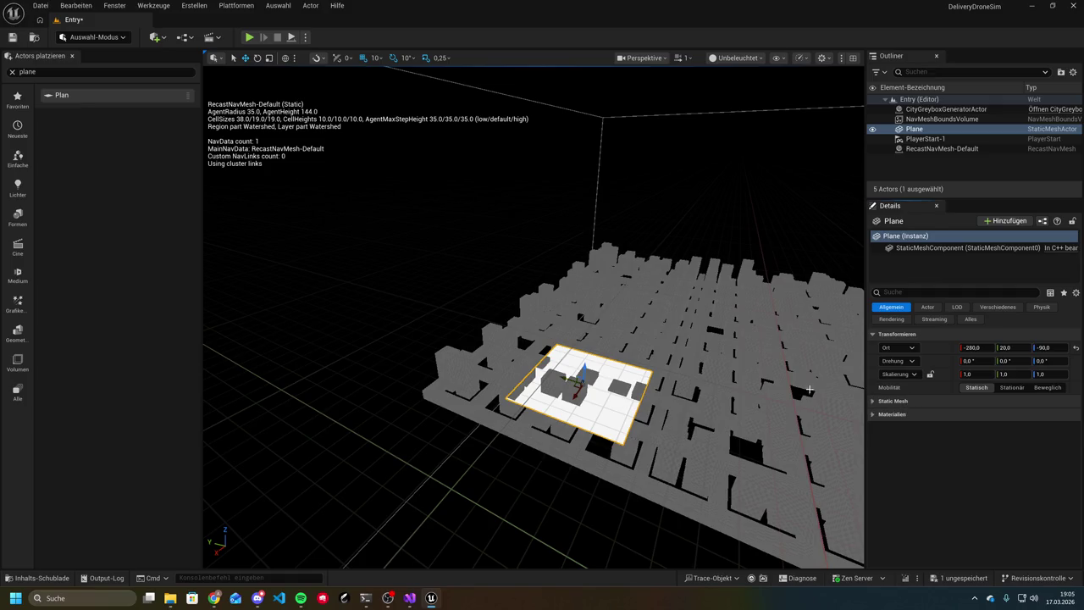
left_click(926, 307)
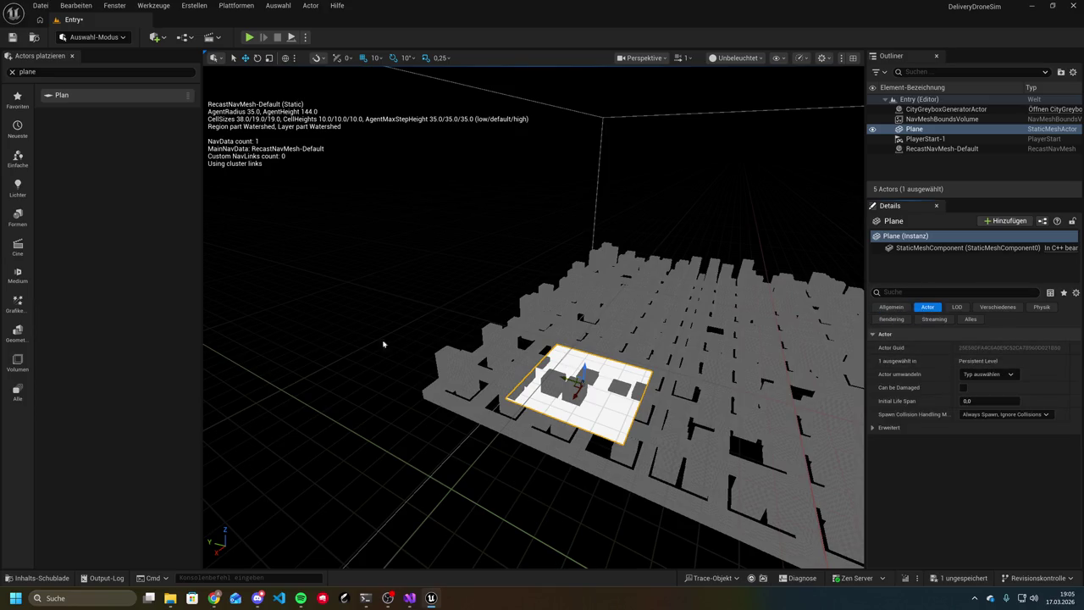
left_click(372, 601)
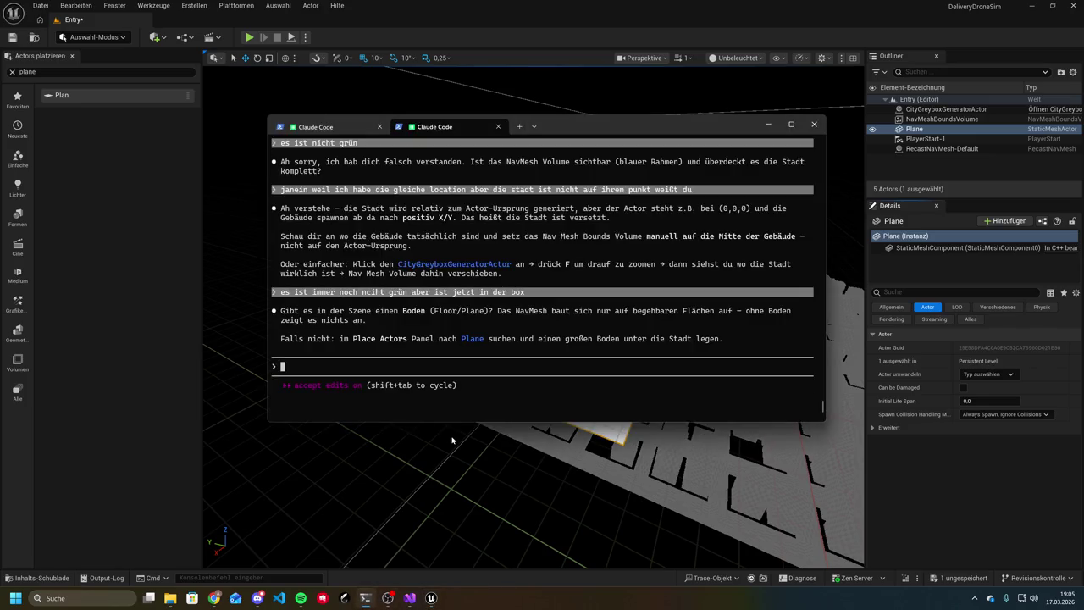
Ask Claude Code 'okay wie kann ich das konfigureren' and return to the Unreal editor
type("okay wo")
key("BackSpace")
key("BackSpace")
type("ie ka")
type("nn ich das k")
type("onfigure")
type("ren")
key("Return")
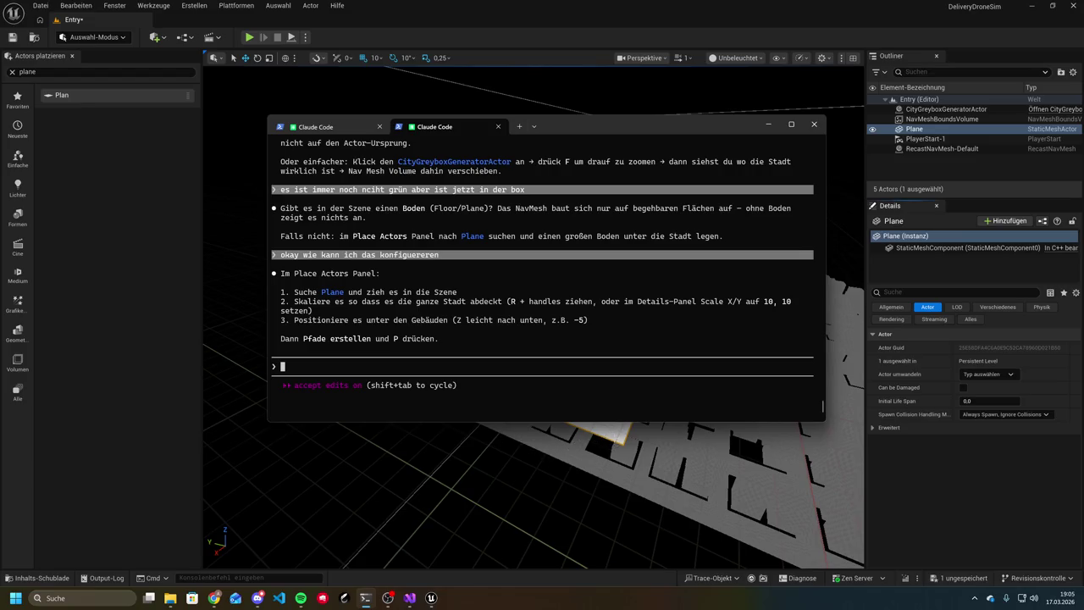
left_click(615, 436)
key("ctrl+grave")
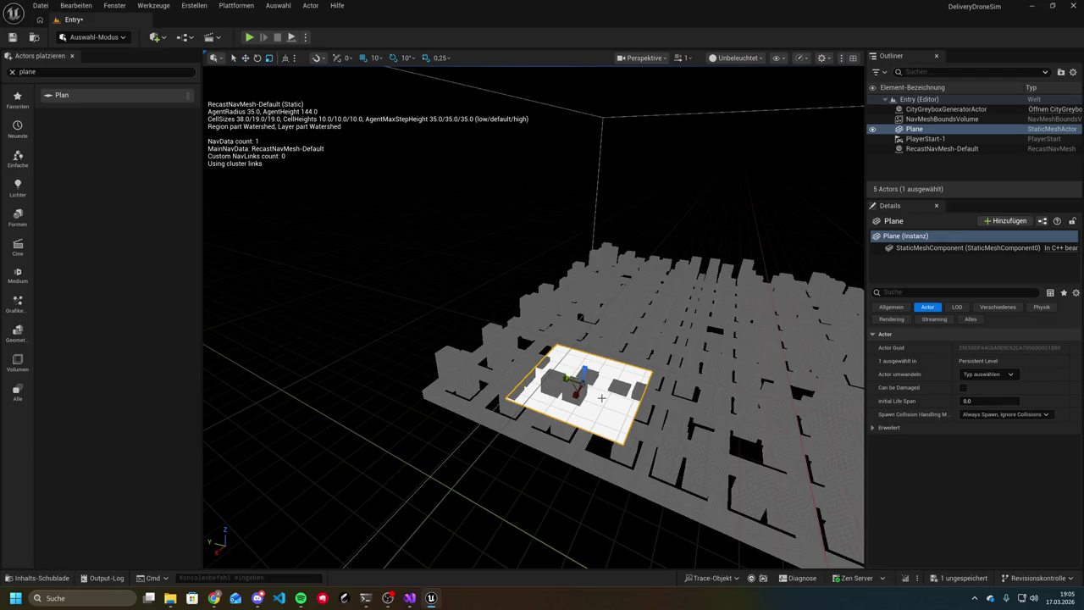
Scale the Plane up beneath the city and adjust it vertically until green navmesh appears
mouse_move(569, 378)
left_mouse_down()
mouse_move(584, 374)
mouse_move(583, 358)
left_mouse_up()
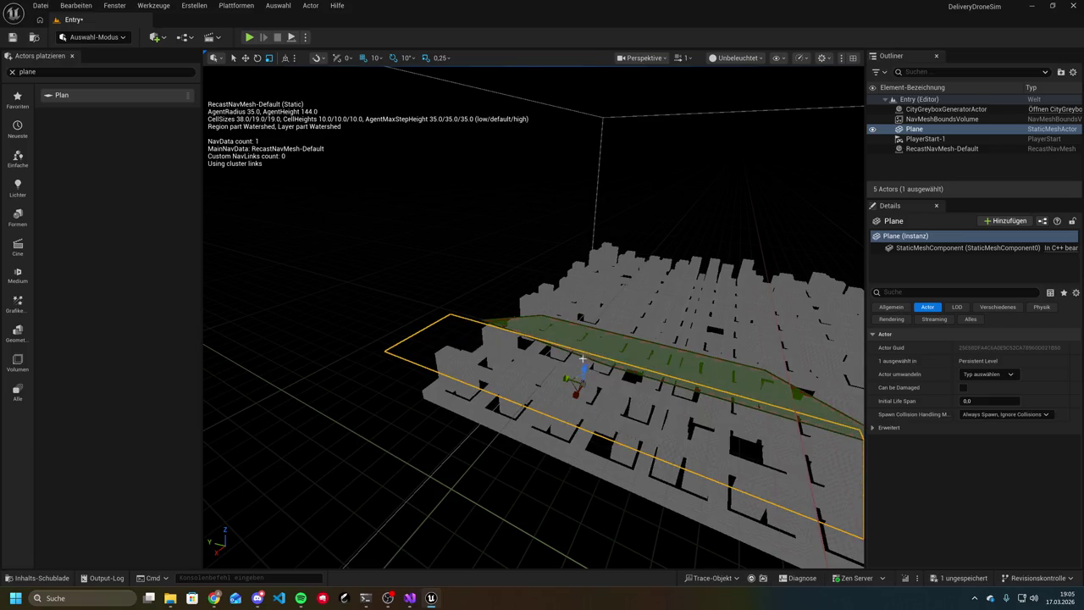
left_click_drag(453, 351, 538, 349)
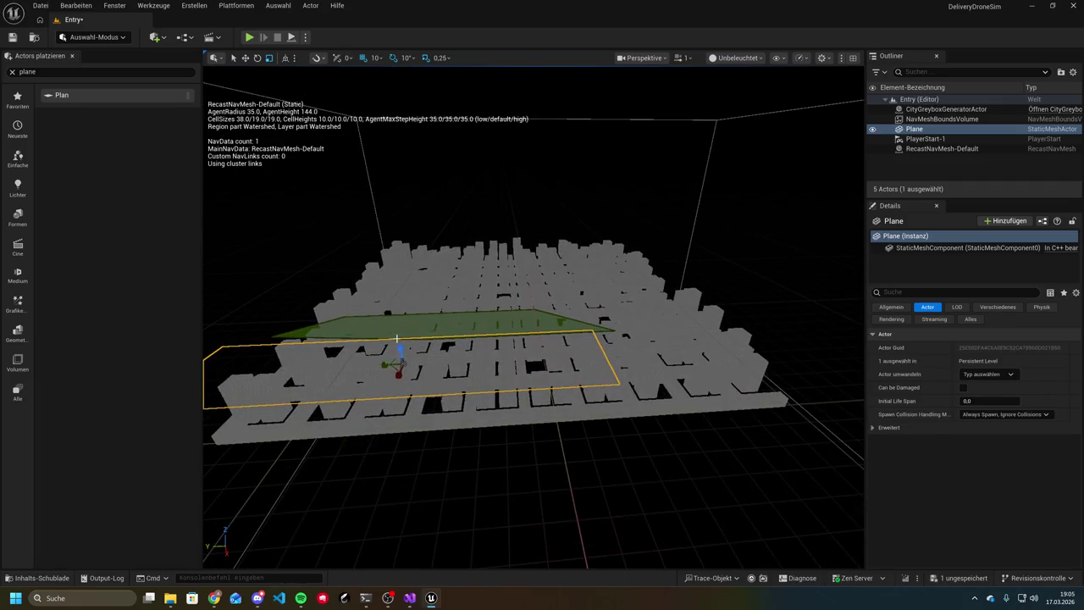
left_click_drag(437, 364, 385, 366)
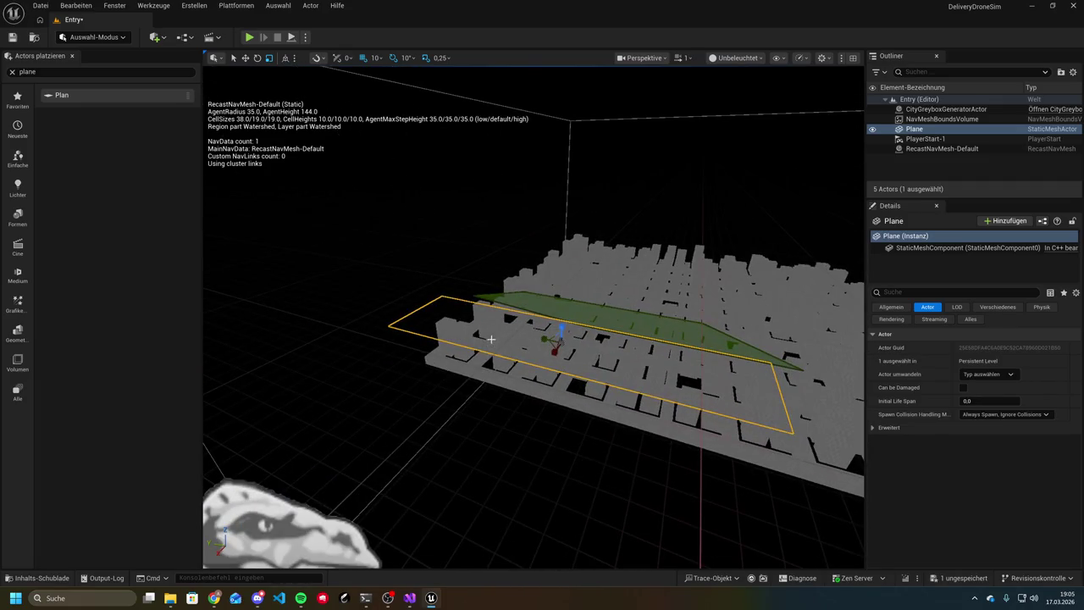
scroll(439, 308, "down", 1)
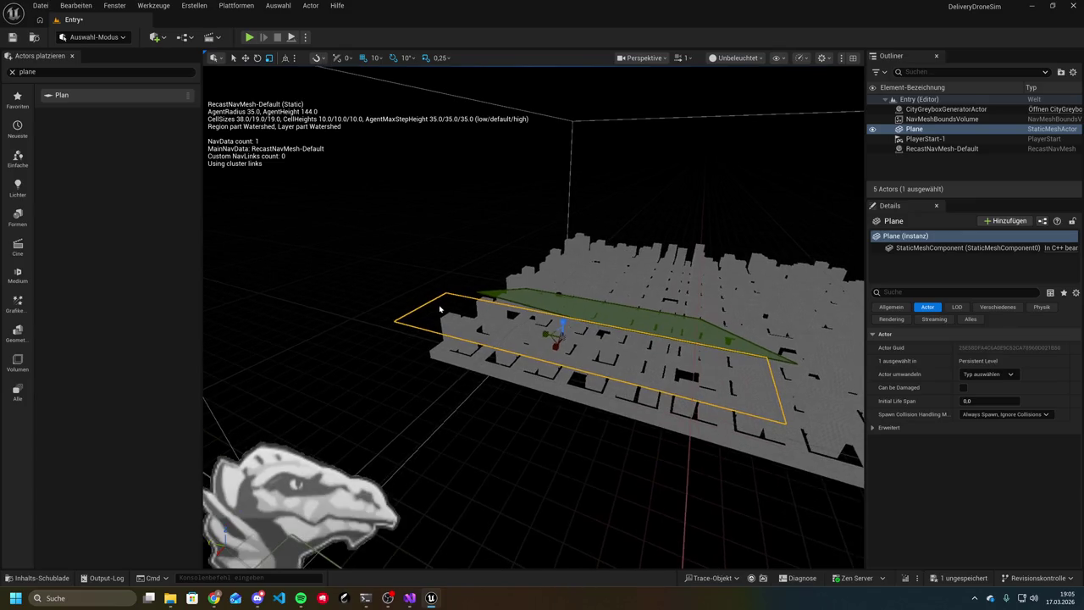
left_click_drag(560, 327, 564, 322)
left_click_drag(623, 348, 623, 348)
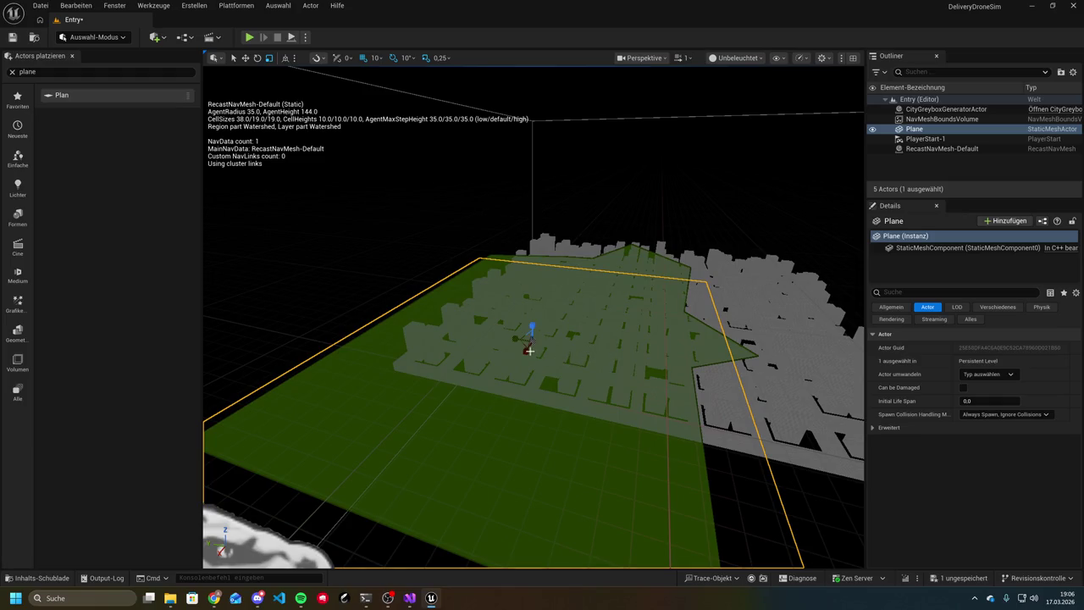
left_click(365, 598)
type("wie kann ich aus r wieder raus geh")
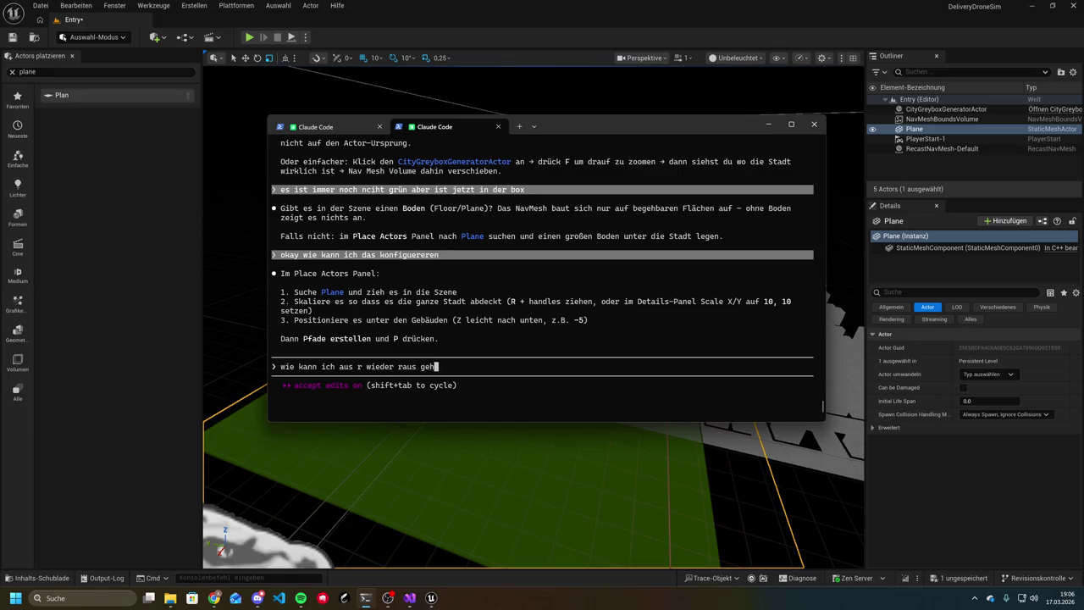
Ask Claude Code how to exit scale mode (R), then return to Unreal
type("en")
key("Return")
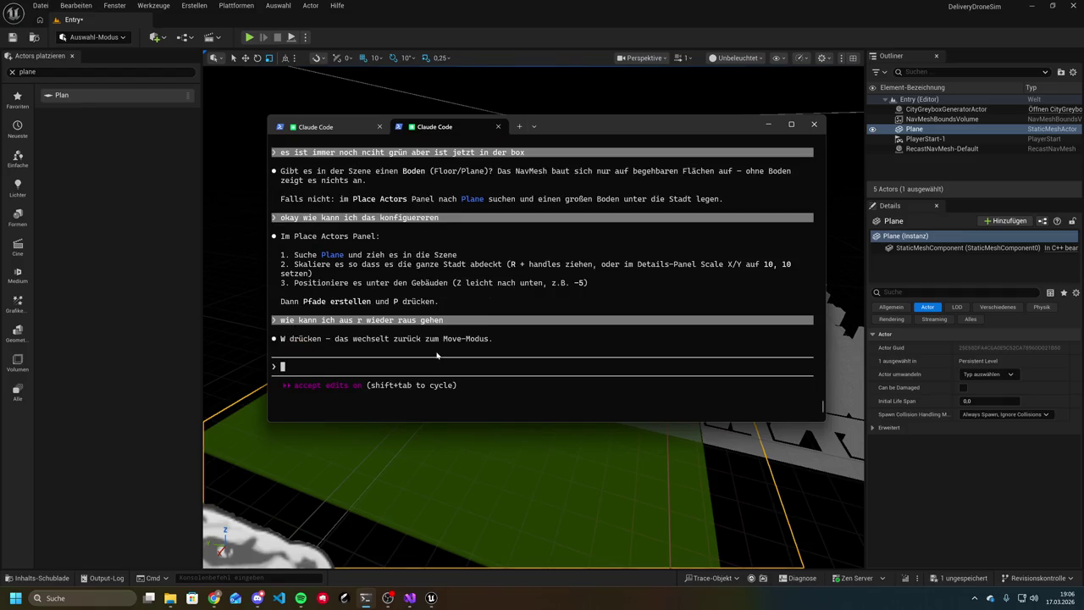
left_click(412, 474)
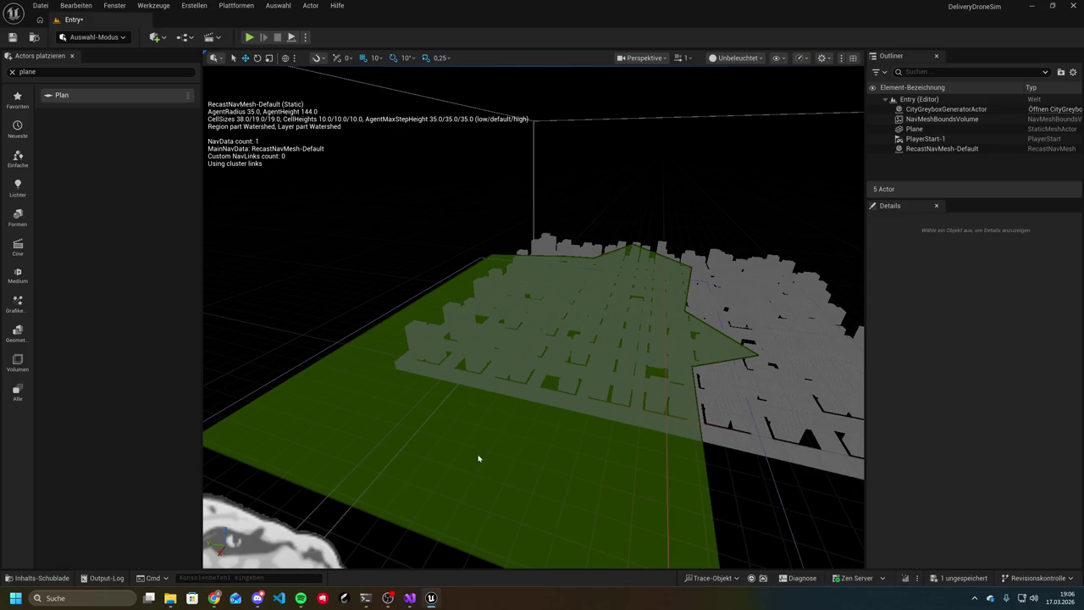
Select and frame the floor Plane, then move it into place under the city
mouse_move(595, 286)
left_mouse_down()
mouse_move(525, 292)
mouse_move(568, 287)
left_mouse_up()
left_click(604, 285)
mouse_move(555, 466)
left_mouse_down()
mouse_move(542, 461)
mouse_move(697, 428)
mouse_move(583, 438)
mouse_move(720, 371)
mouse_move(787, 296)
mouse_move(725, 254)
left_mouse_up()
left_click(725, 254)
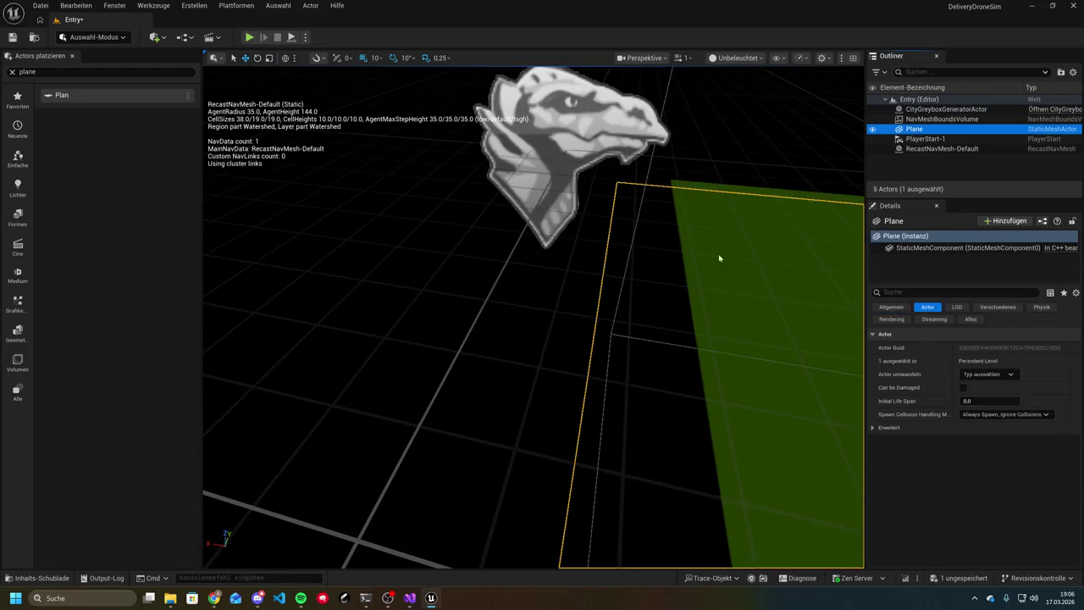
key("f")
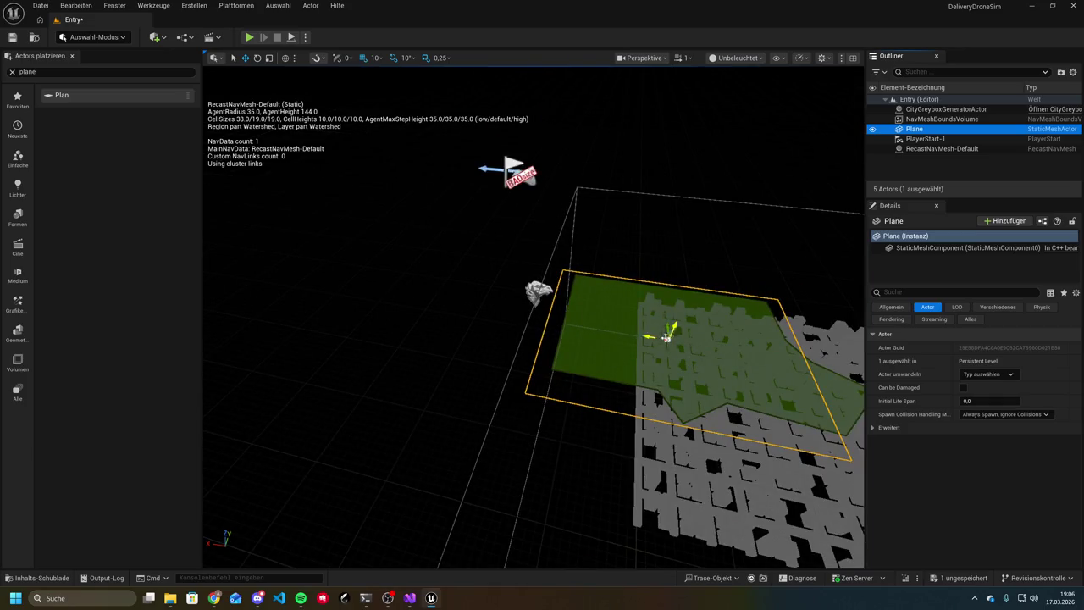
left_click_drag(655, 339, 744, 351)
key("f")
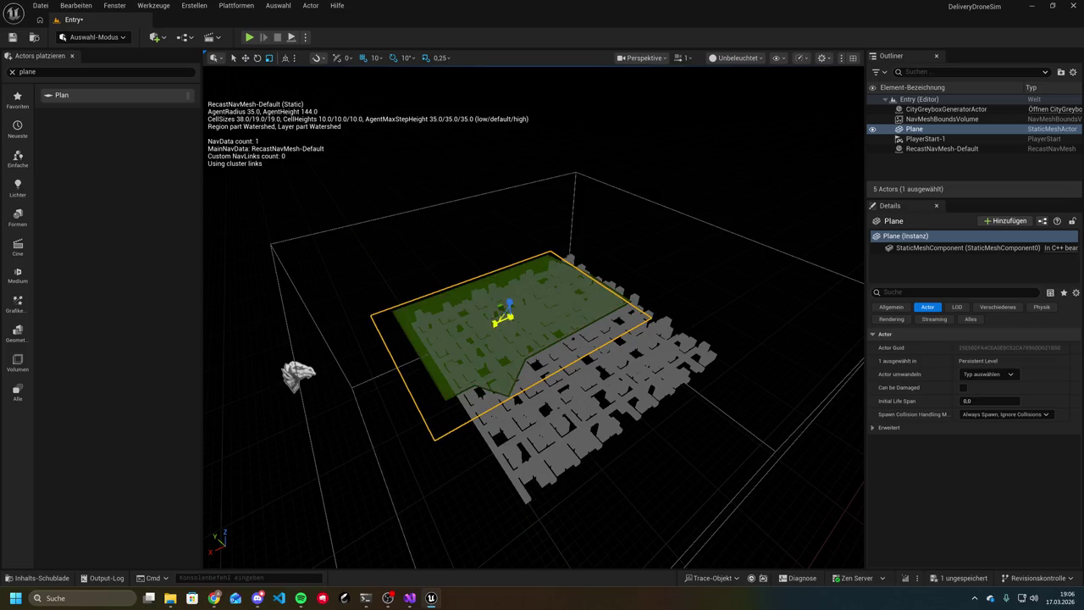
left_click_drag(499, 320, 495, 324)
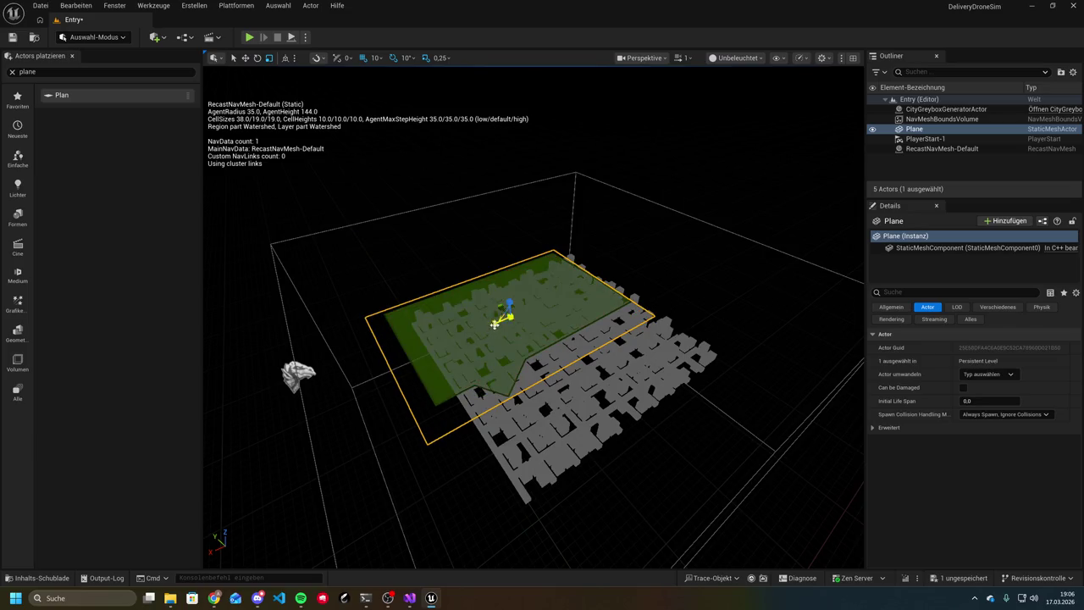
Enlarge the Plane to scale 7.0 × 9.0 so it covers the whole city at -420, 20, -90
mouse_move(499, 304)
left_mouse_down()
mouse_move(516, 293)
mouse_move(504, 320)
left_mouse_up()
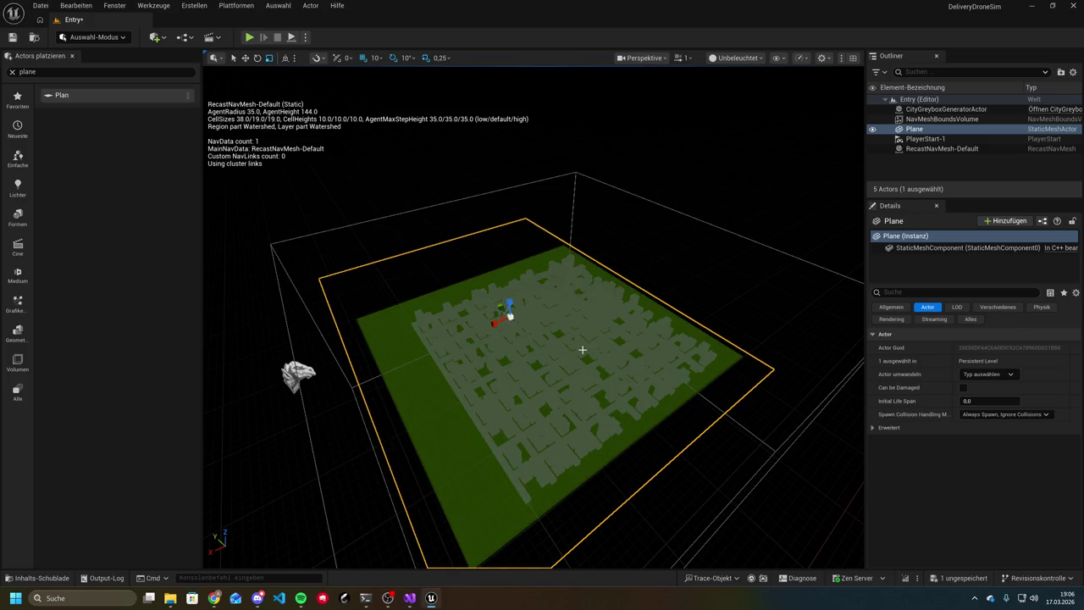
mouse_move(494, 334)
left_mouse_down()
mouse_move(387, 285)
mouse_move(575, 566)
mouse_move(546, 520)
mouse_move(474, 520)
mouse_move(474, 458)
mouse_move(554, 508)
left_mouse_up()
mouse_move(546, 568)
left_mouse_down()
mouse_move(540, 558)
mouse_move(658, 407)
mouse_move(658, 339)
mouse_move(632, 453)
left_mouse_up()
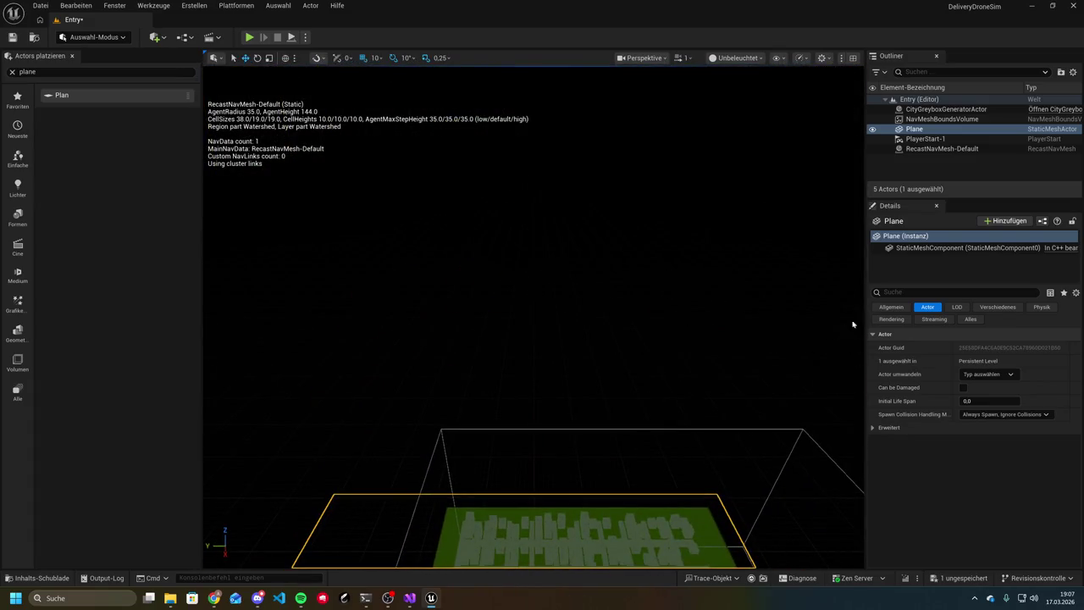
left_click(899, 308)
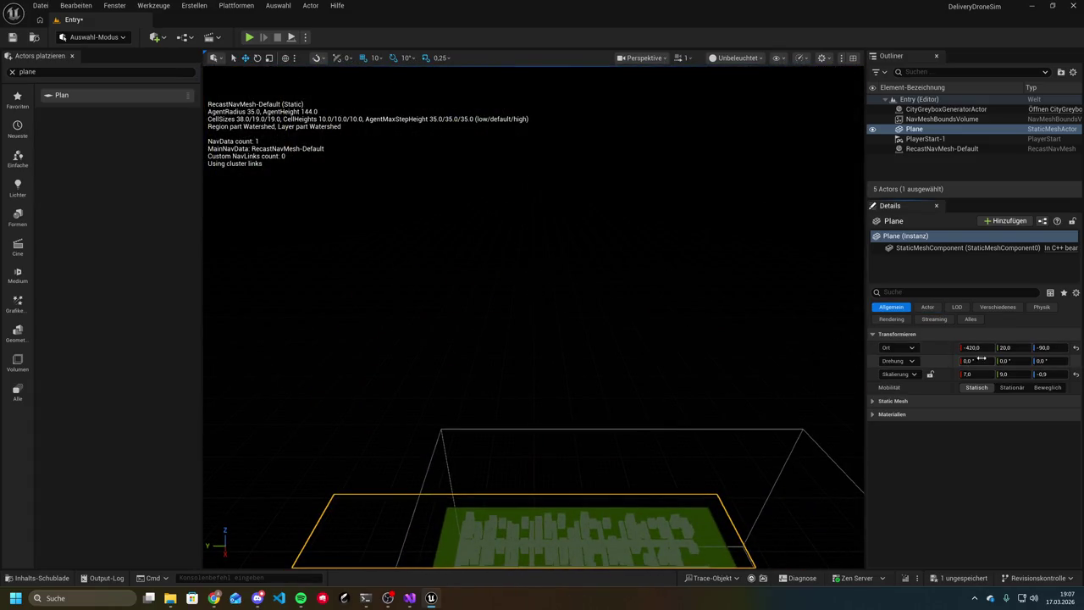
Change the Plane's Location Y from 20 to -4, then select the city generator actor
left_click(1023, 348)
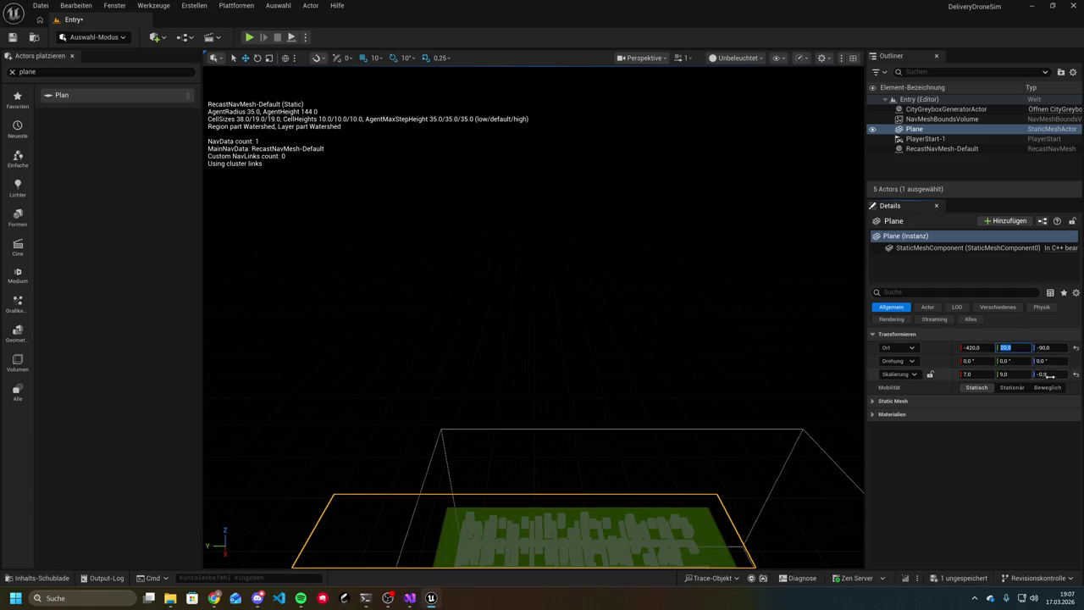
key("BackSpace")
type("-4")
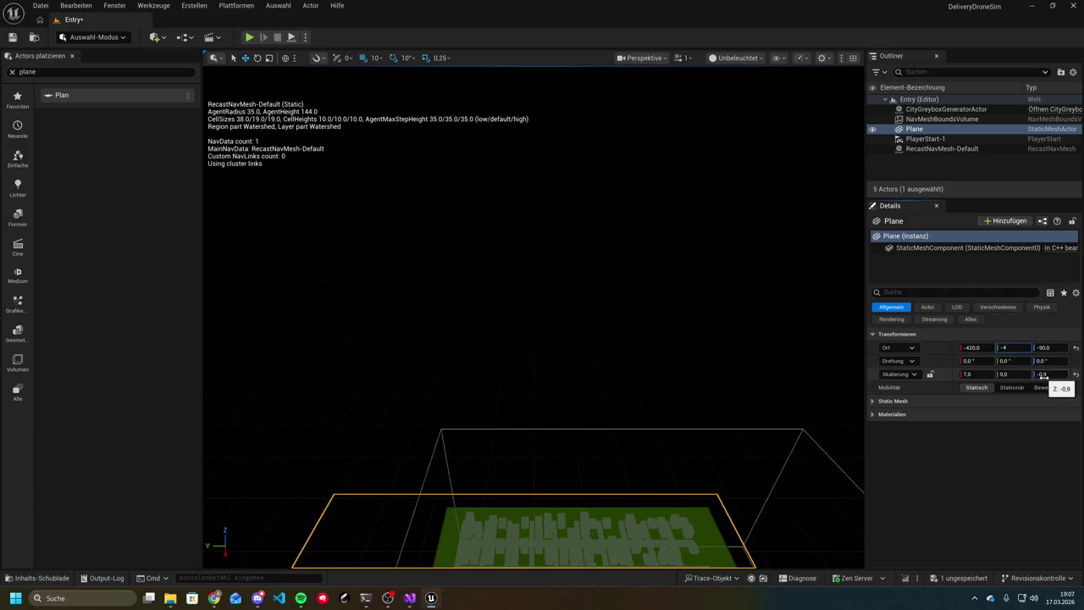
key("Return")
scroll(596, 368, "down", 5)
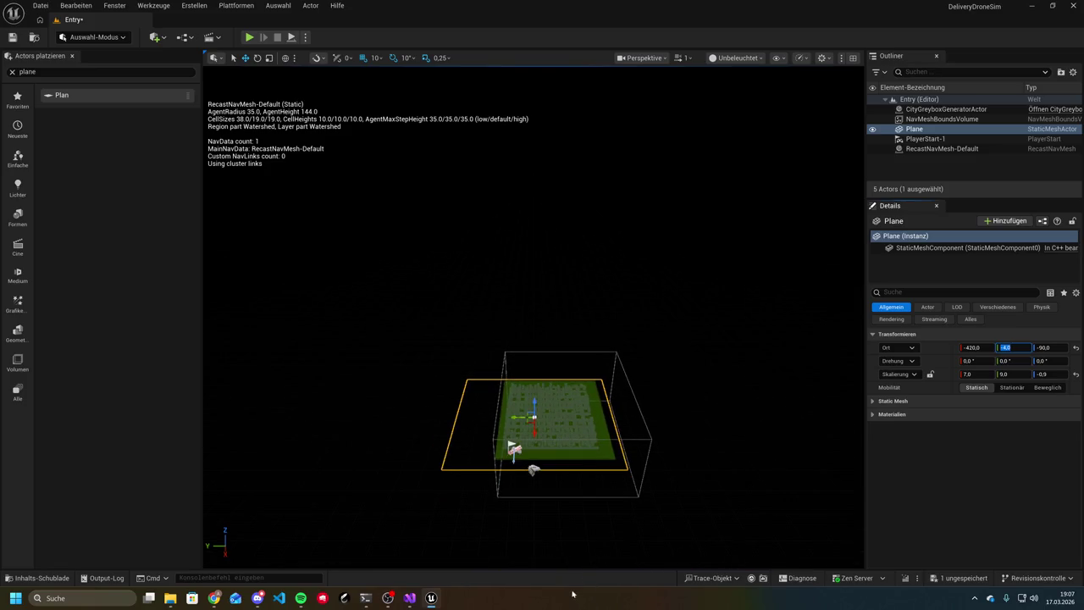
scroll(592, 457, "up", 3)
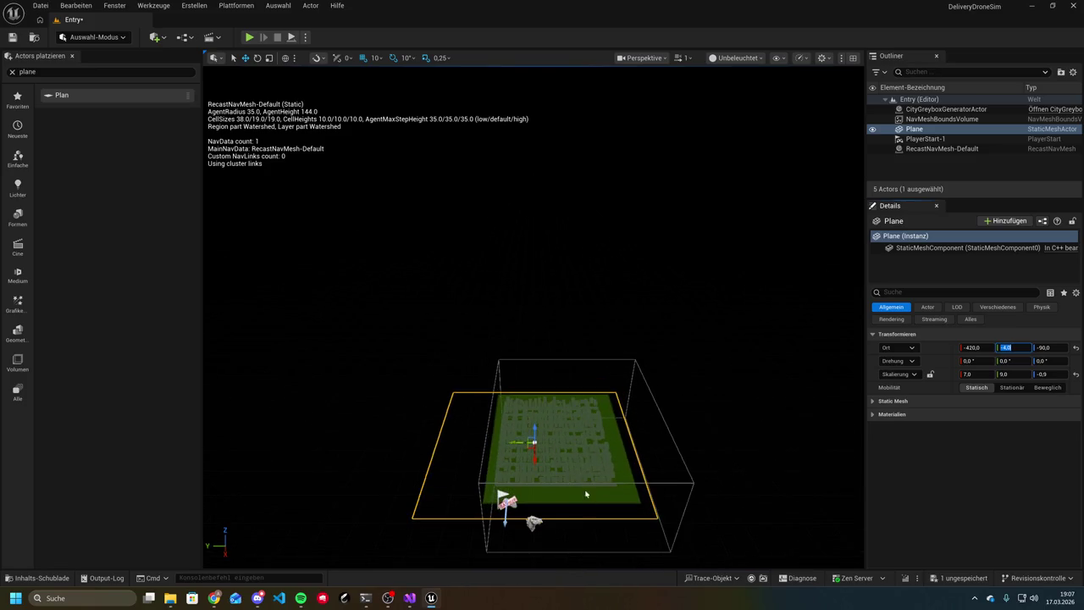
left_click(599, 458)
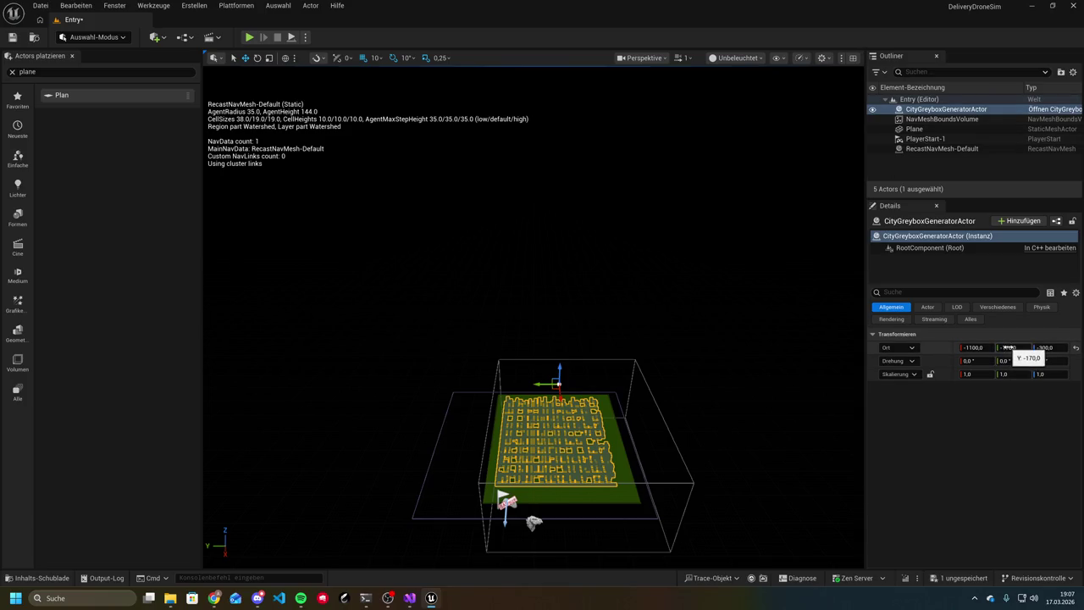
left_click(1008, 347)
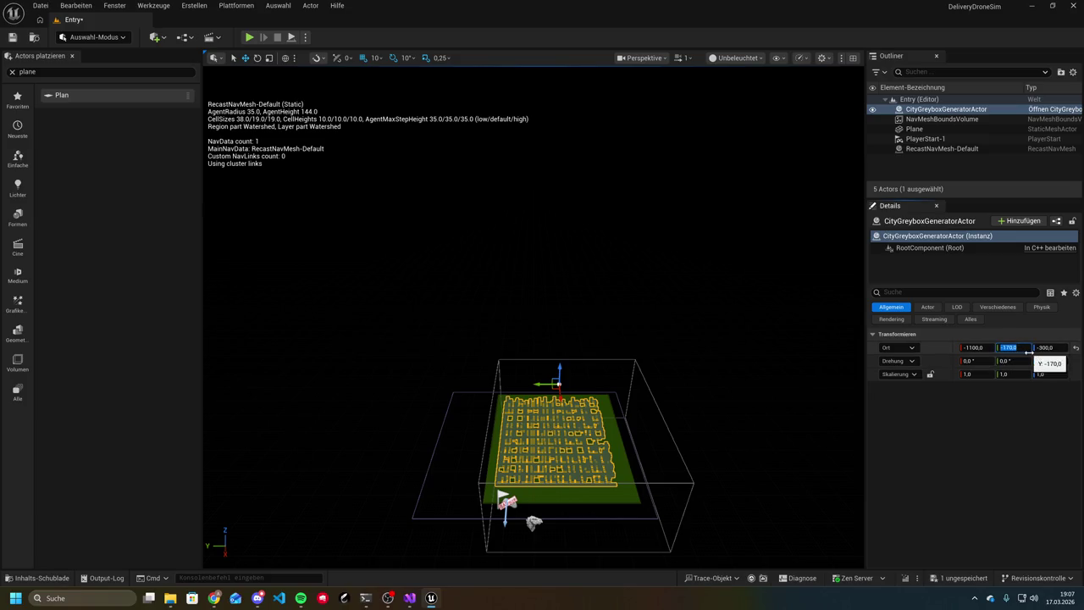
type("0")
key("Return")
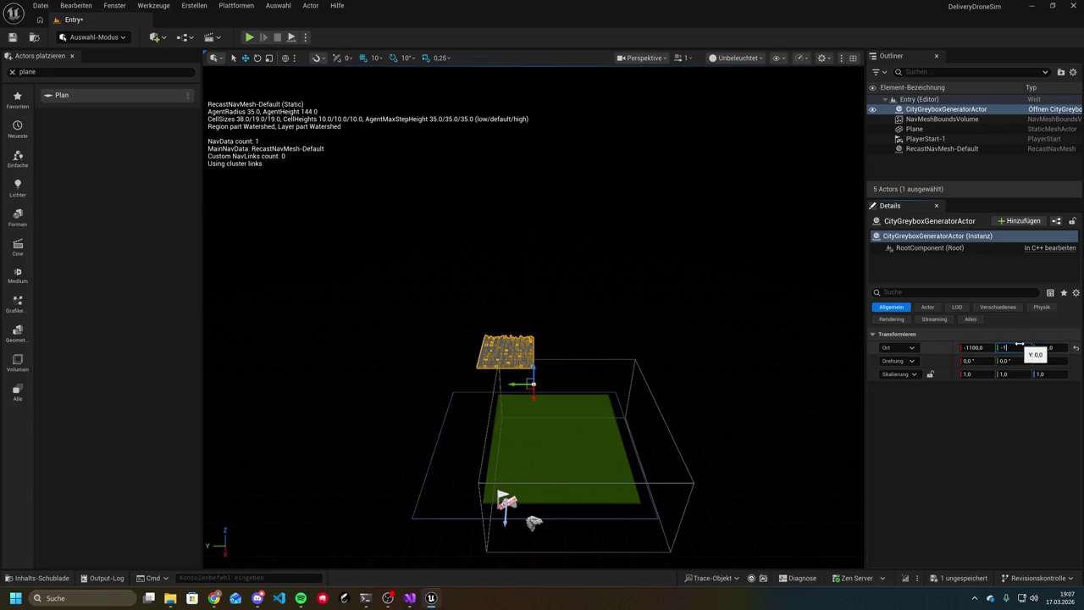
type("0")
key("Return")
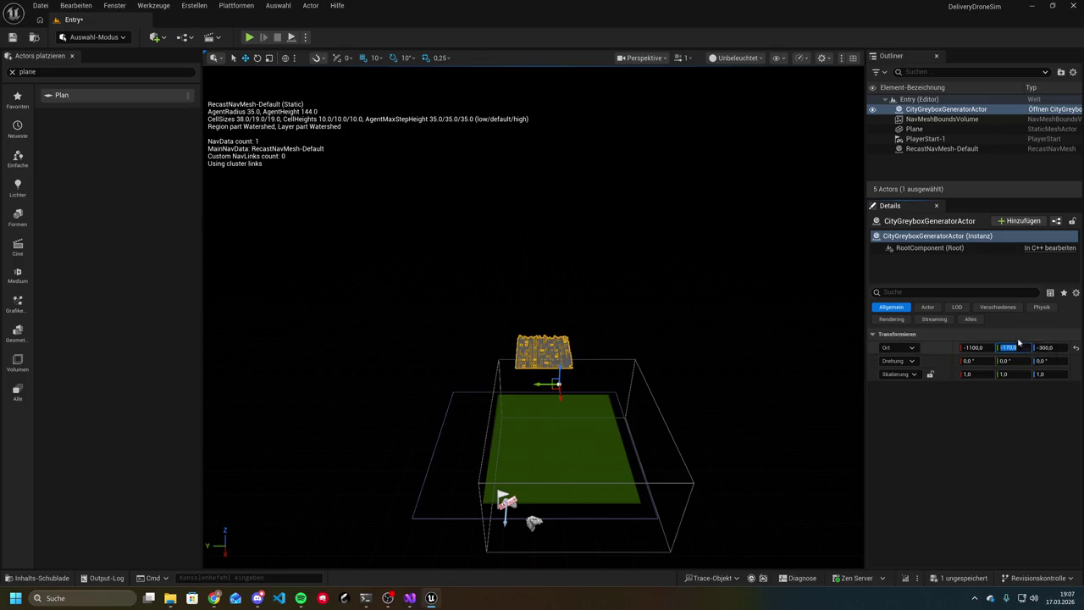
left_click(952, 466)
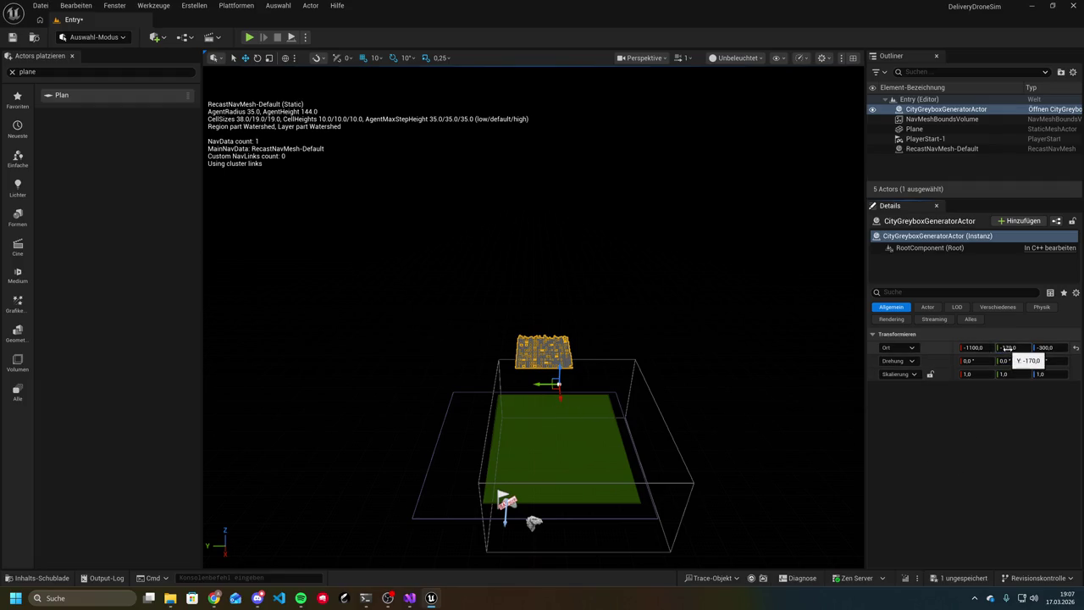
key("ctrl+z")
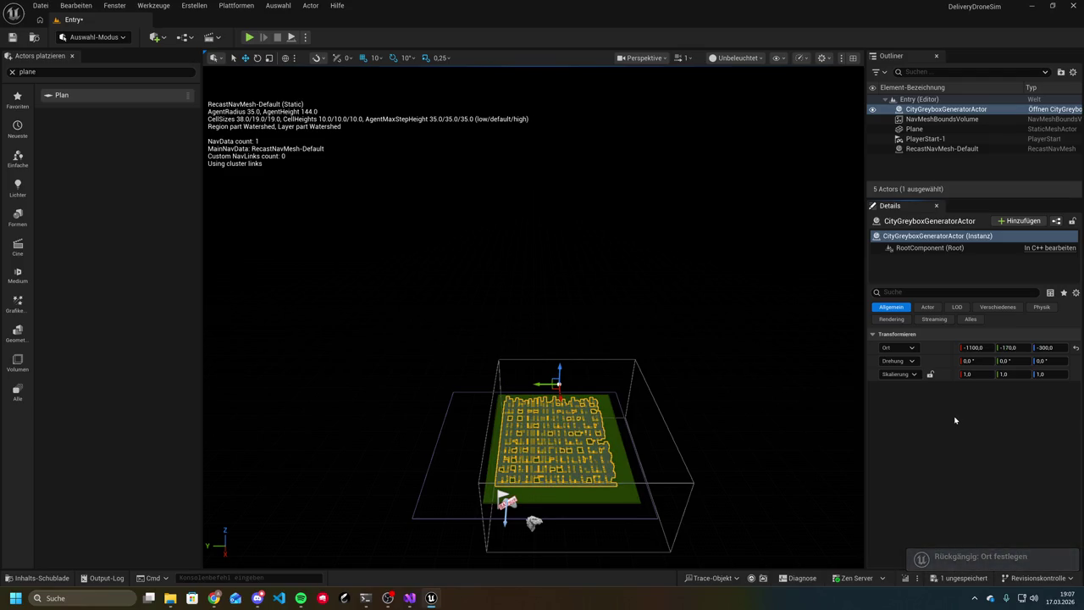
left_click(709, 370)
scroll(589, 462, "up", 3)
Inspect the navmesh plane from above, then select the Plane in the Outliner
mouse_move(589, 462)
left_mouse_down()
mouse_move(551, 515)
mouse_move(559, 466)
left_mouse_up()
left_click_drag(508, 536, 501, 520)
left_click_drag(480, 405, 479, 388)
scroll(480, 406, "up", 5)
scroll(479, 388, "up", 3)
scroll(479, 388, "up", 3)
scroll(480, 347, "down", 3)
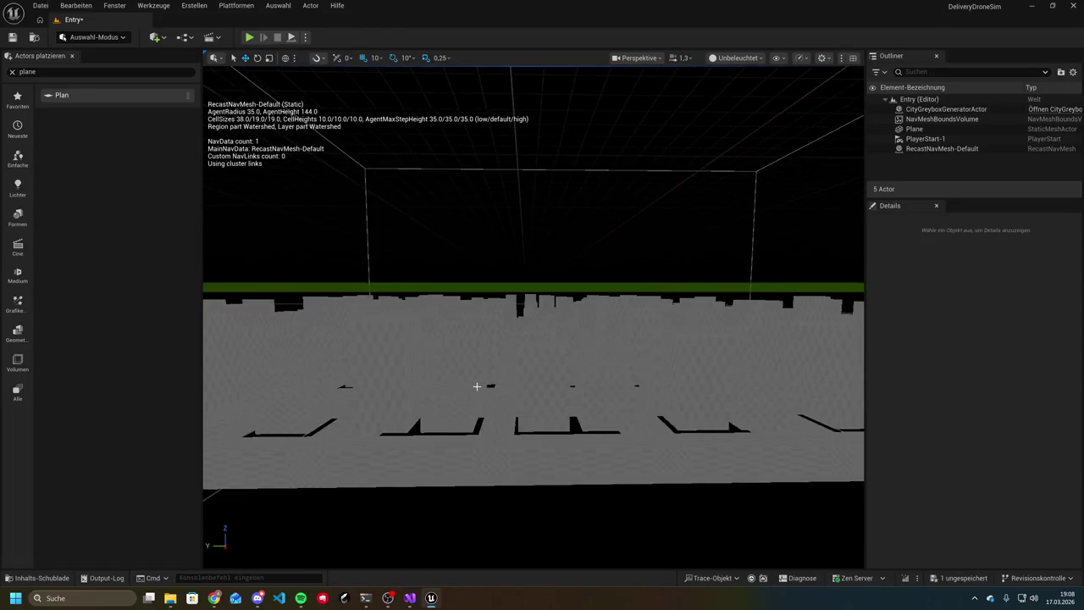
left_click(509, 312)
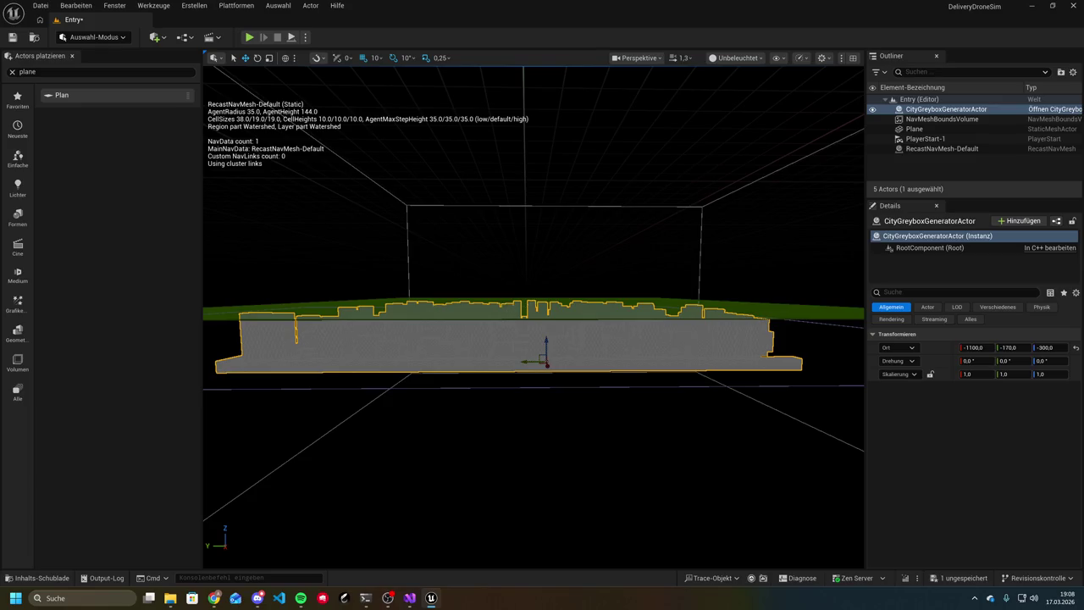
left_click(697, 308)
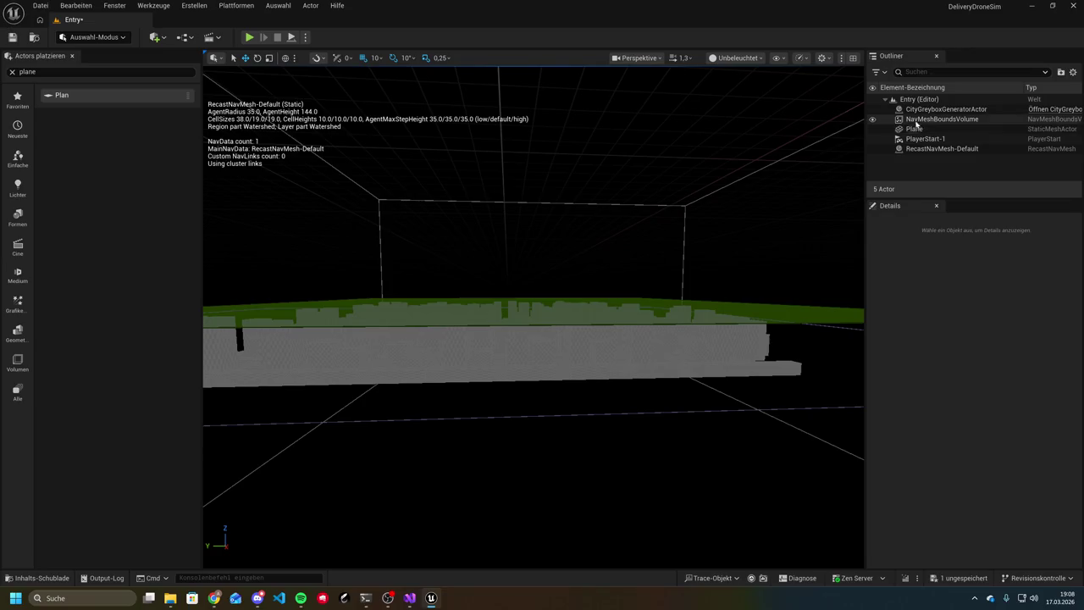
left_click(915, 129)
Lower the Plane to Z -170 and hide the navigation mesh overlay with P
mouse_move(434, 297)
left_mouse_down()
mouse_move(418, 380)
mouse_move(416, 358)
left_mouse_up()
scroll(546, 414, "up", 3)
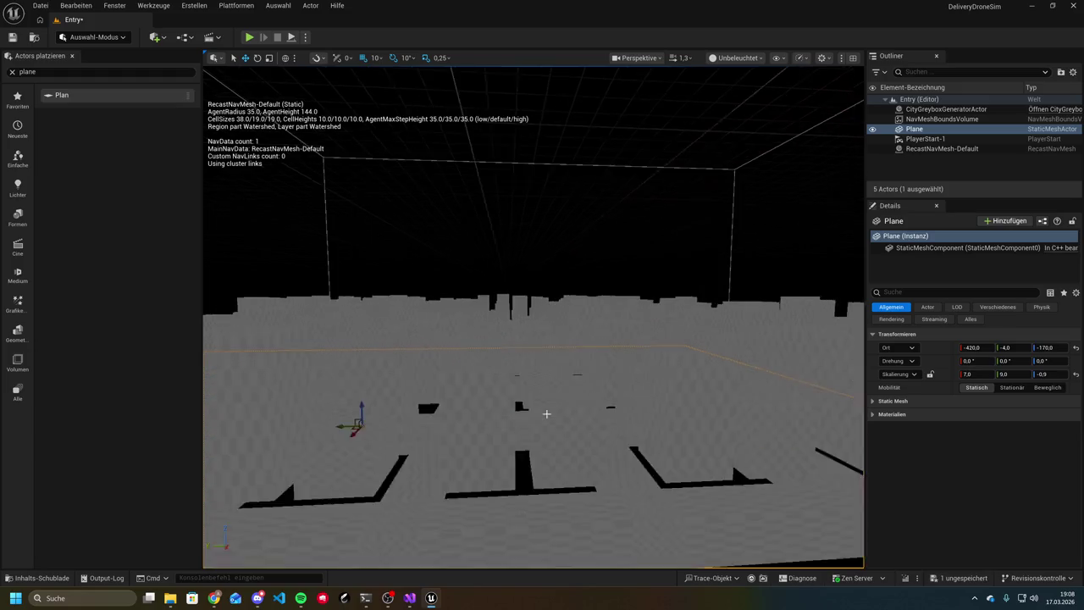
scroll(546, 413, "down", 10)
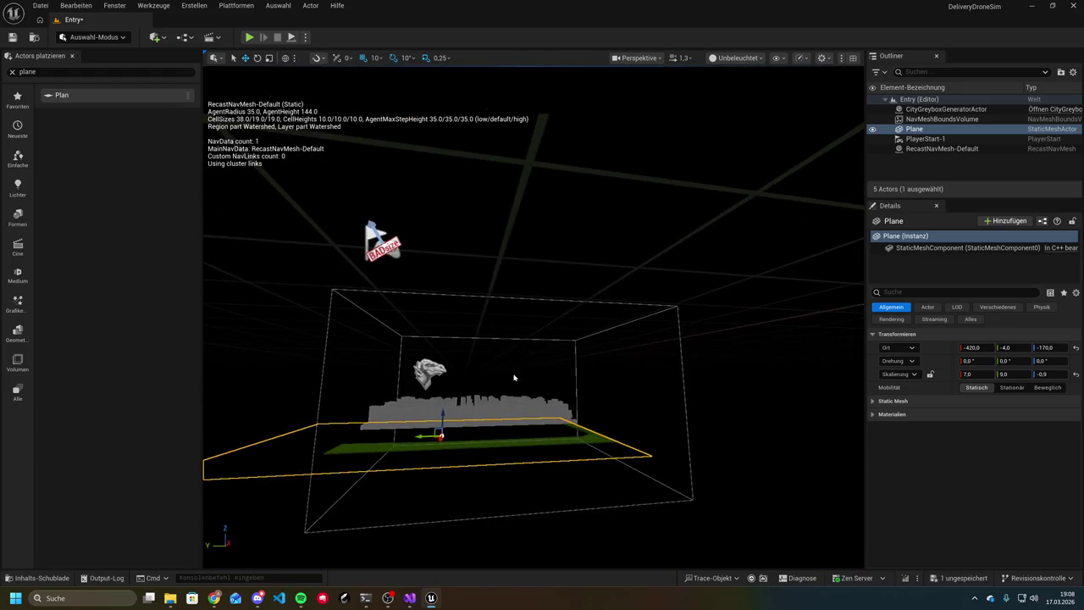
left_click(480, 402)
mouse_move(472, 368)
left_mouse_down()
mouse_move(473, 457)
mouse_move(472, 372)
mouse_move(472, 457)
mouse_move(473, 373)
mouse_move(473, 407)
mouse_move(434, 368)
left_mouse_up()
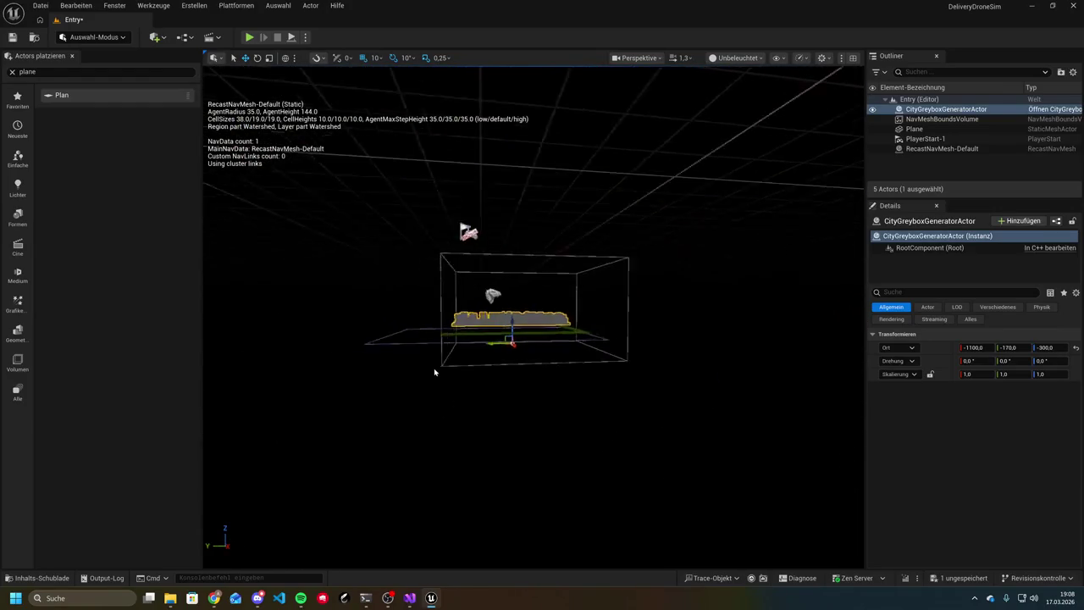
scroll(433, 367, "up", 5)
key("p")
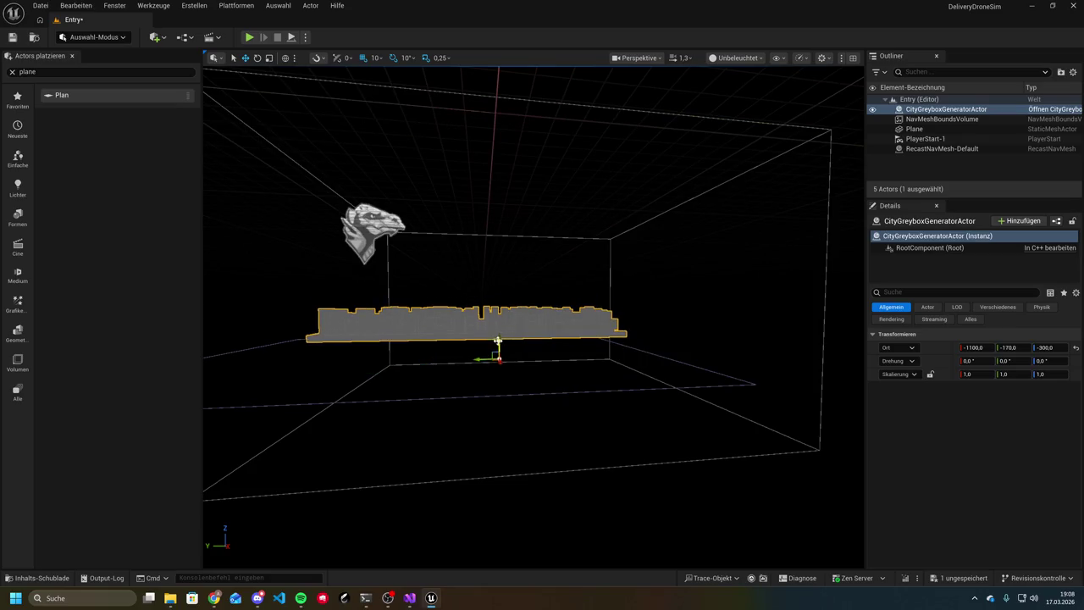
key("Escape")
left_click(552, 371)
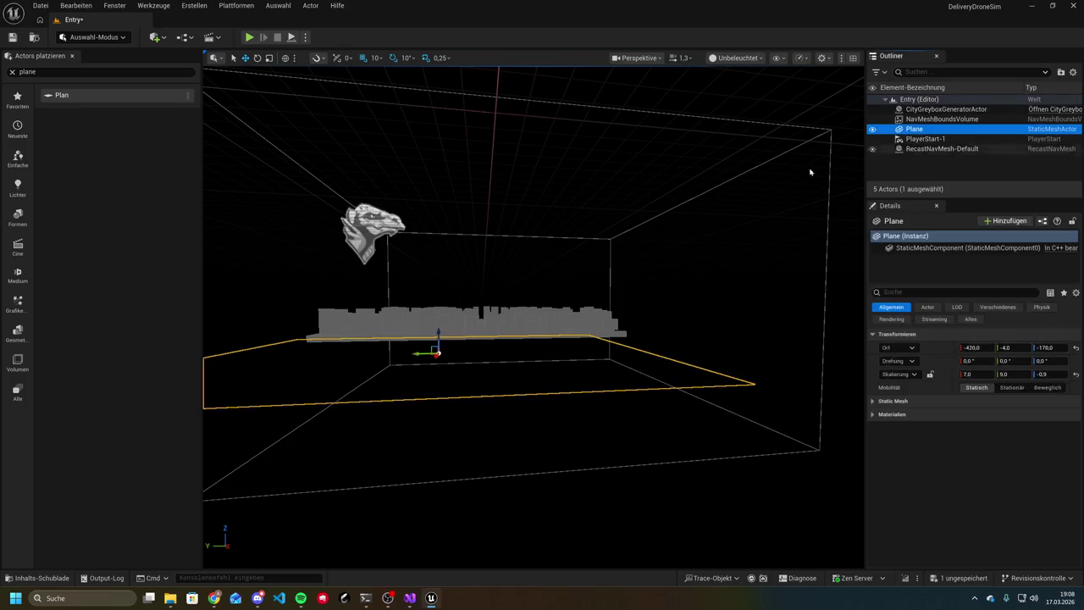
Fly around the city and frame the Plane in the viewport
scroll(484, 382, "up", 3)
scroll(511, 455, "down", 3)
mouse_move(511, 454)
left_mouse_down()
mouse_move(542, 423)
mouse_move(583, 500)
left_mouse_up()
left_click_drag(809, 475, 818, 472)
scroll(818, 472, "down", 5)
mouse_move(690, 331)
left_mouse_down()
mouse_move(678, 305)
mouse_move(686, 322)
left_mouse_up()
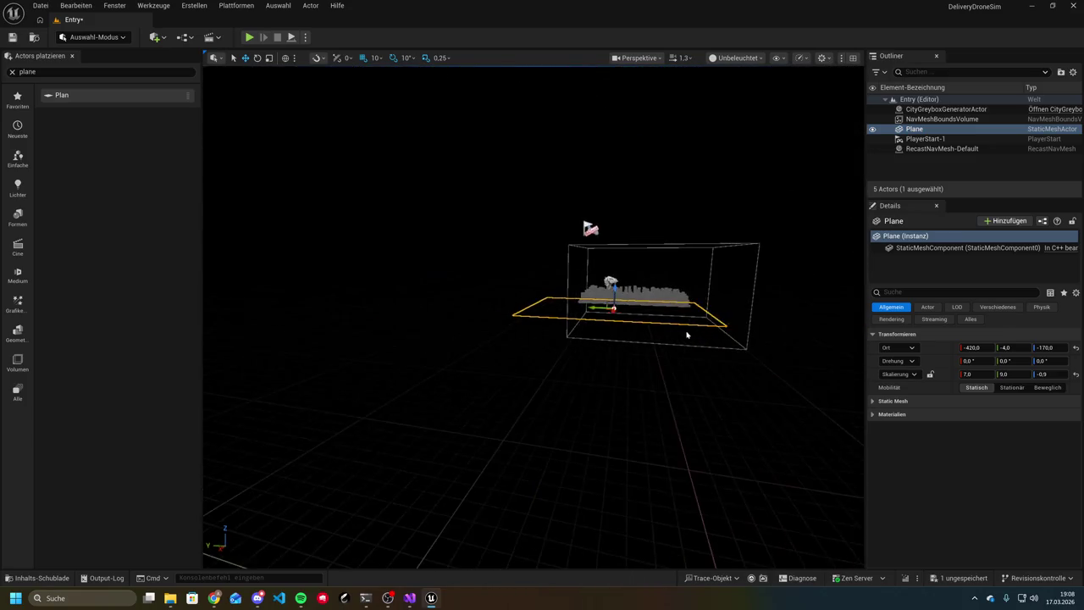
scroll(590, 295, "up", 8)
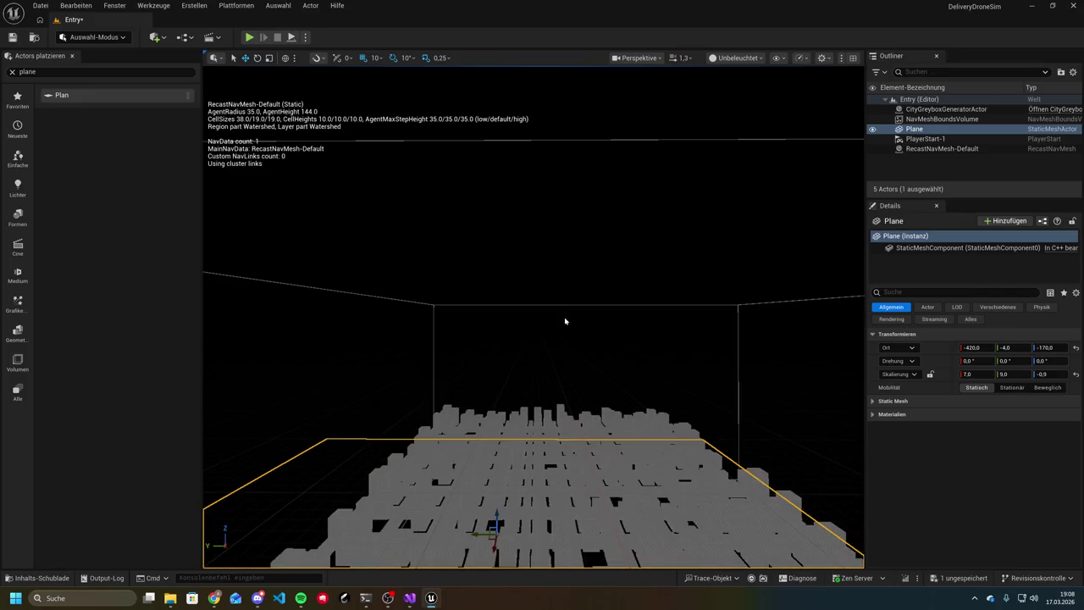
key("f")
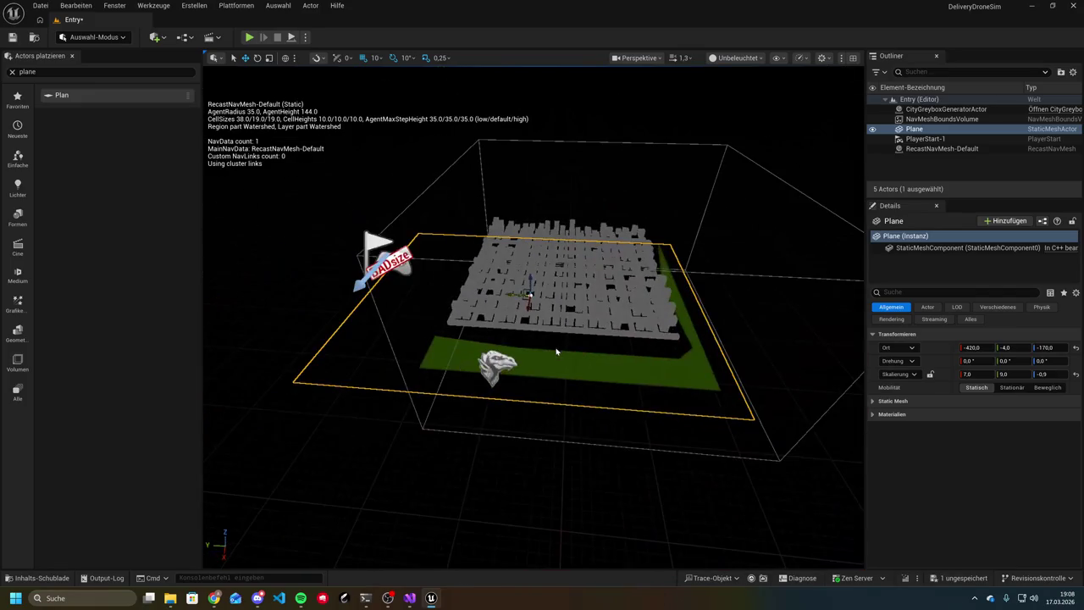
key("Escape")
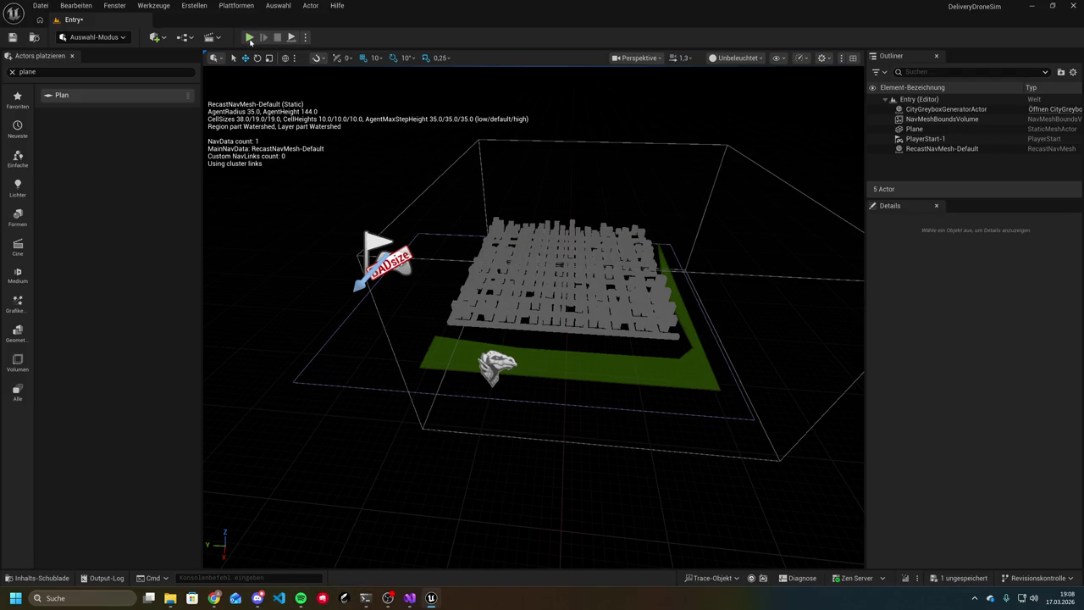
Rescale the Plane to Z -1.45 and move it to -450, -134, -120, then deselect it
key("r")
left_click(915, 128)
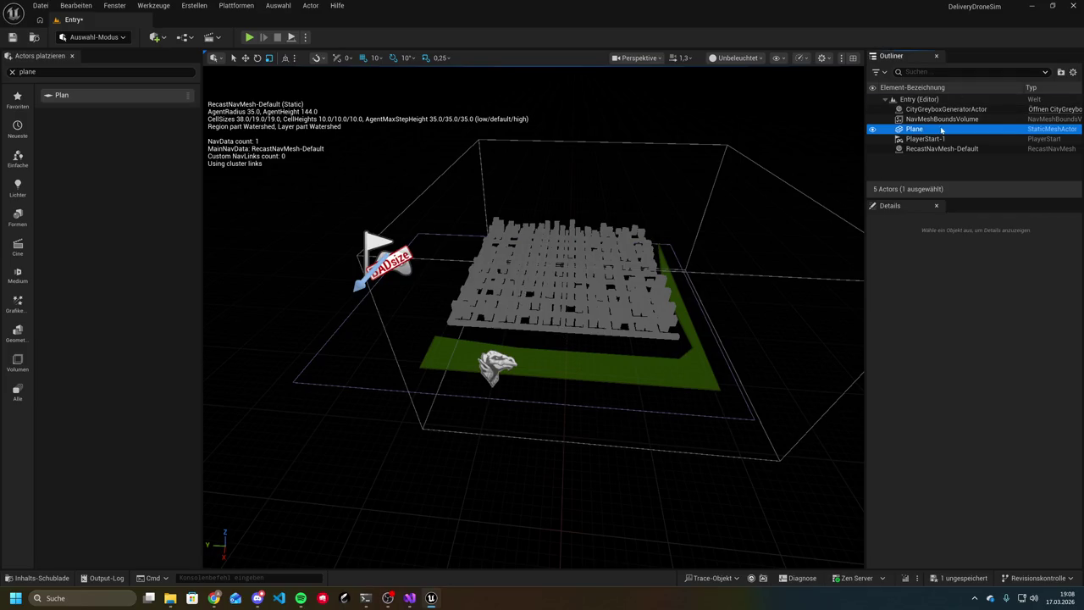
left_click(529, 284)
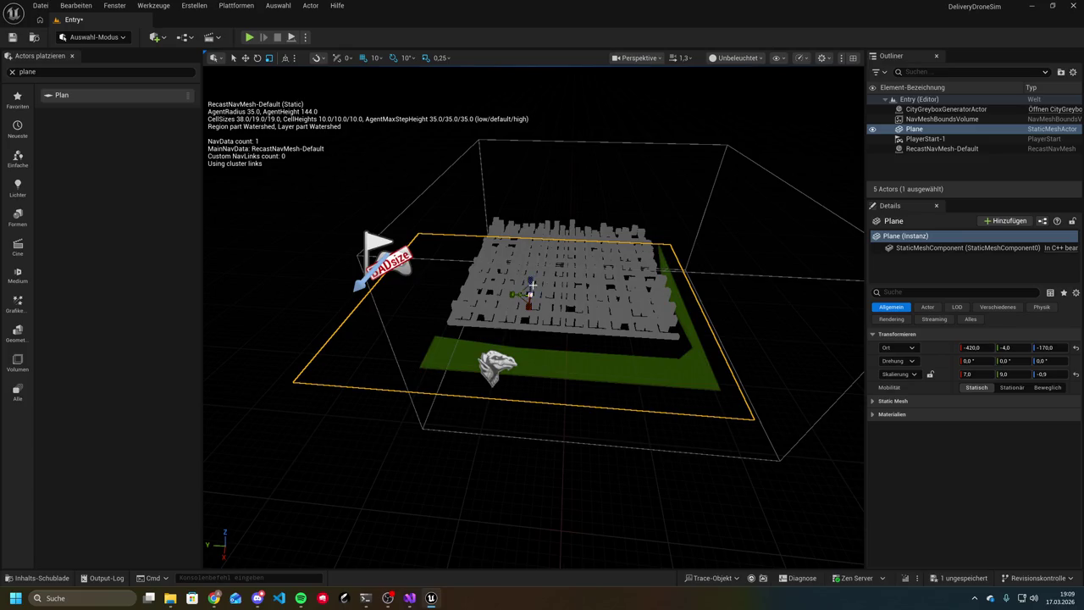
mouse_move(529, 294)
left_mouse_down()
mouse_move(542, 286)
mouse_move(528, 280)
mouse_move(532, 263)
mouse_move(533, 277)
mouse_move(561, 277)
left_mouse_up()
key("w")
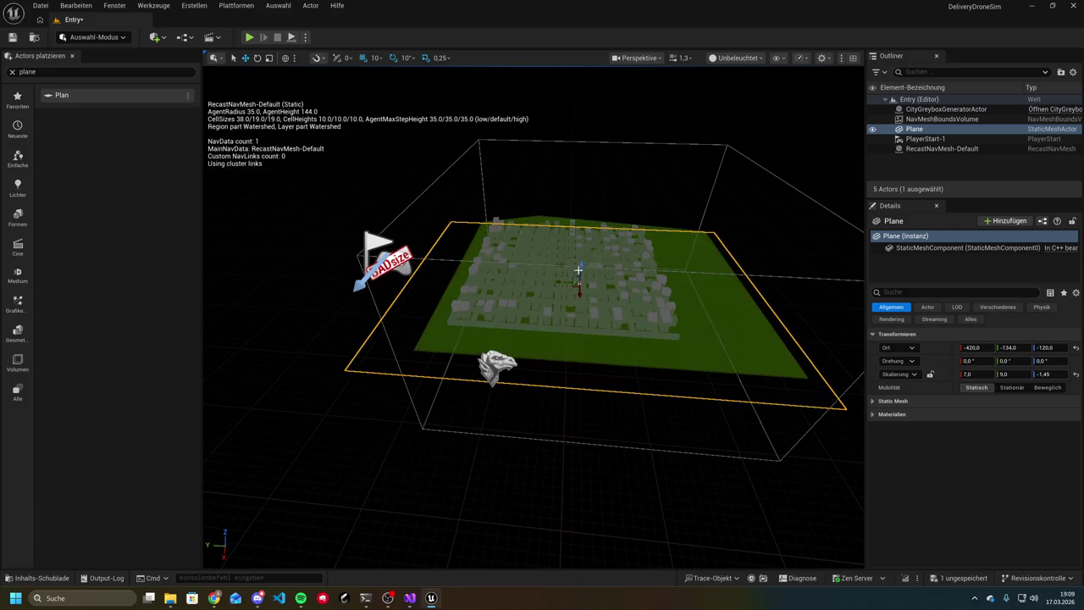
left_click_drag(582, 266, 579, 290)
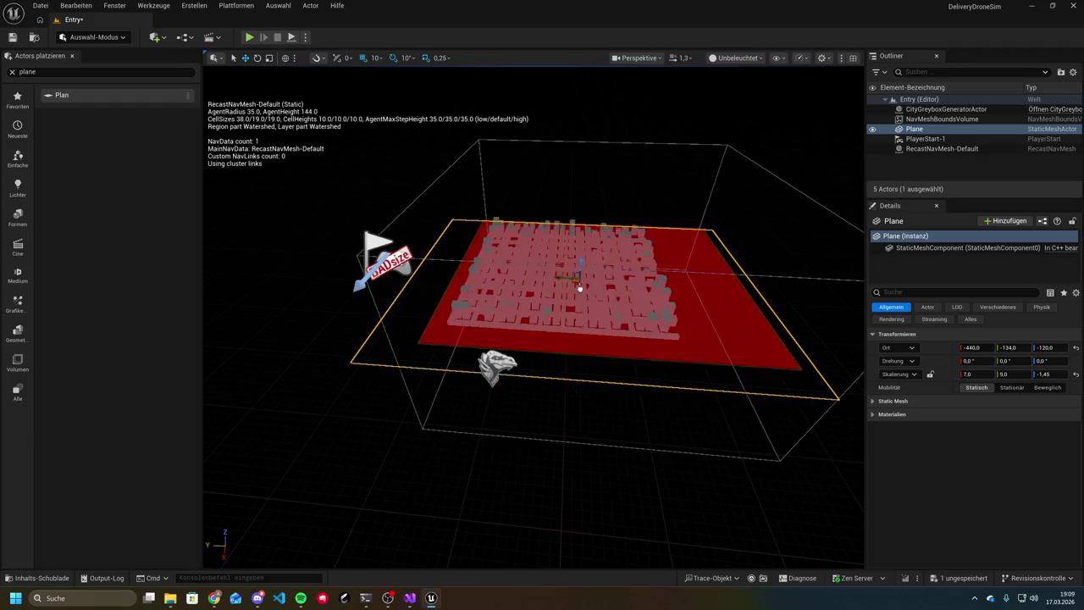
key("ctrl+grave")
key("ctrl+grave")
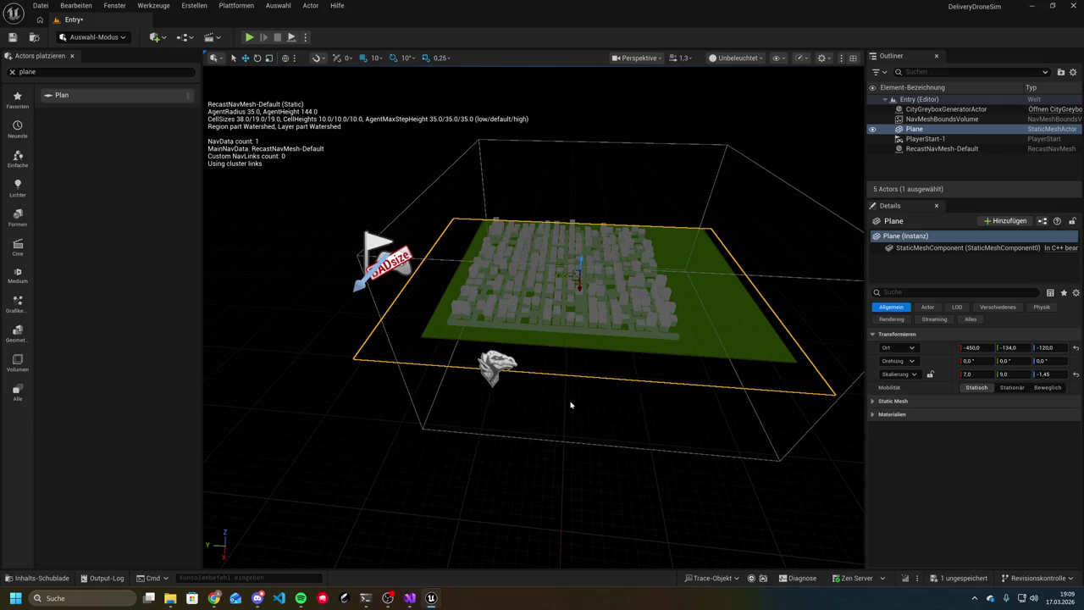
left_click(572, 431)
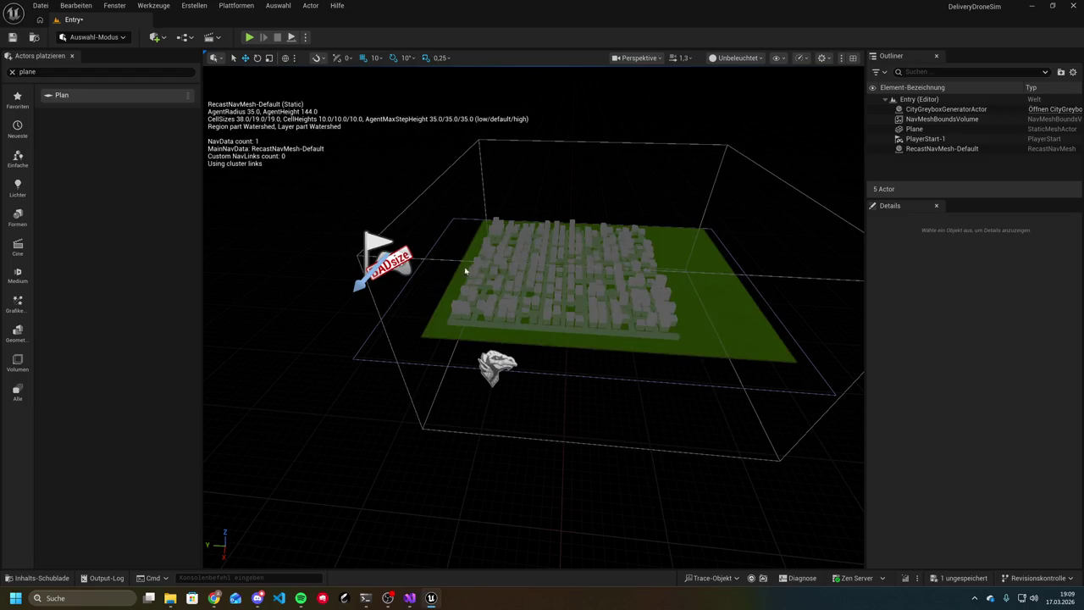
scroll(504, 318, "up", 5)
left_click(520, 355)
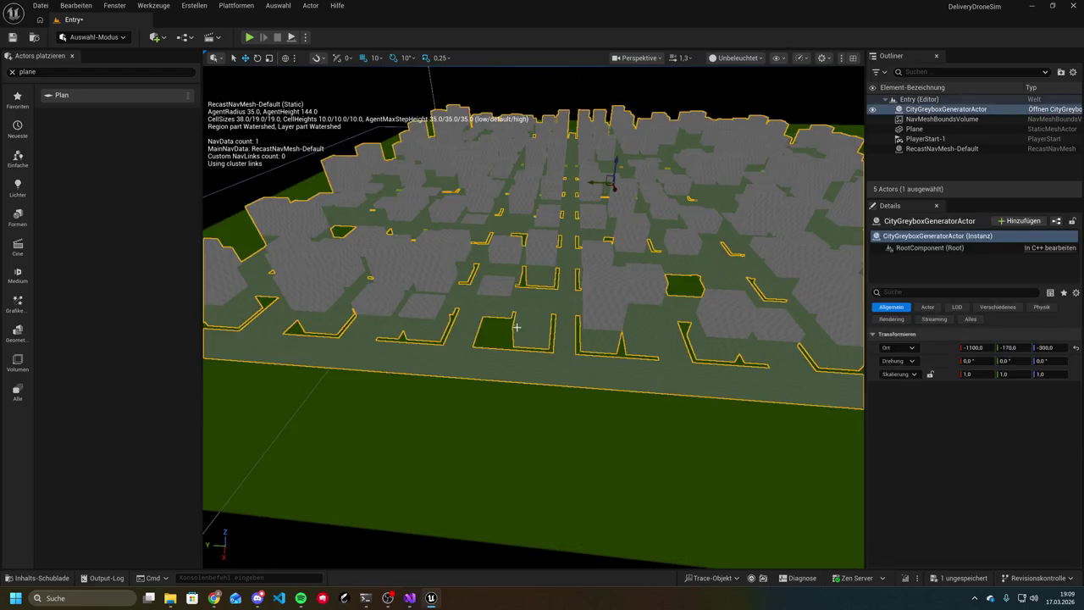
Frame the greybox city and raise the CityGreyboxGeneratorActor from Z -300 to Z -290
key("f")
left_click_drag(588, 207, 590, 203)
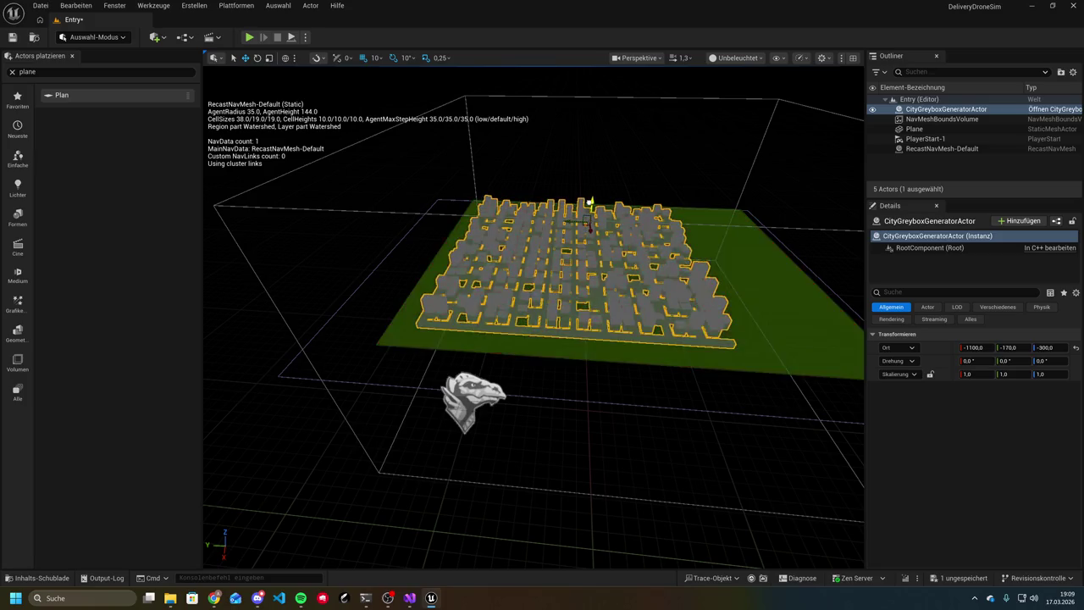
scroll(540, 371, "down", 5)
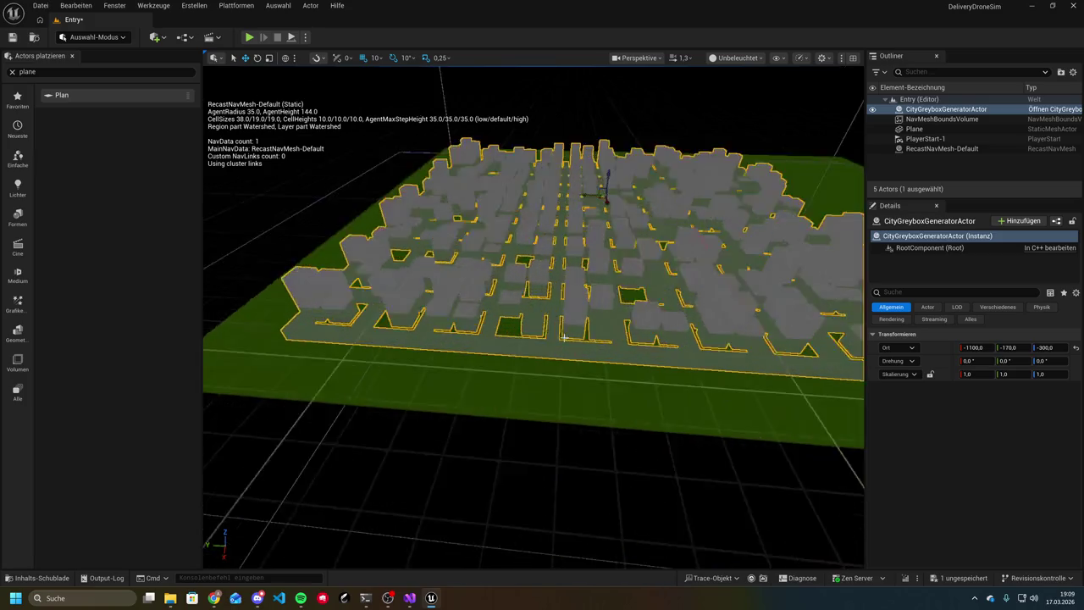
scroll(513, 363, "down", 5)
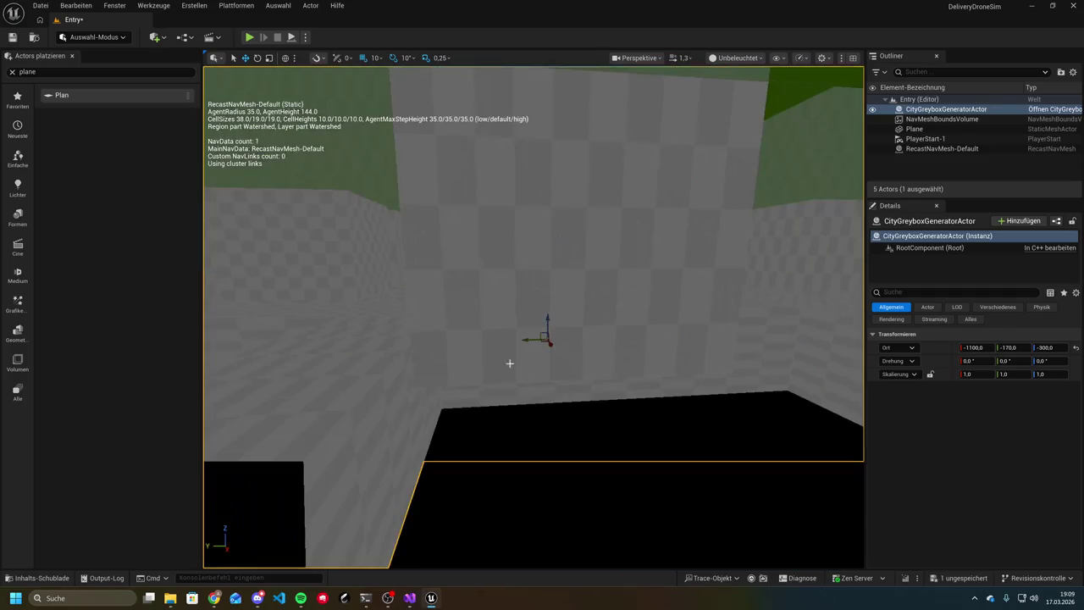
key("f")
scroll(459, 326, "down", 3)
mouse_move(438, 317)
left_mouse_down()
mouse_move(474, 355)
mouse_move(399, 305)
mouse_move(399, 406)
mouse_move(471, 414)
left_mouse_up()
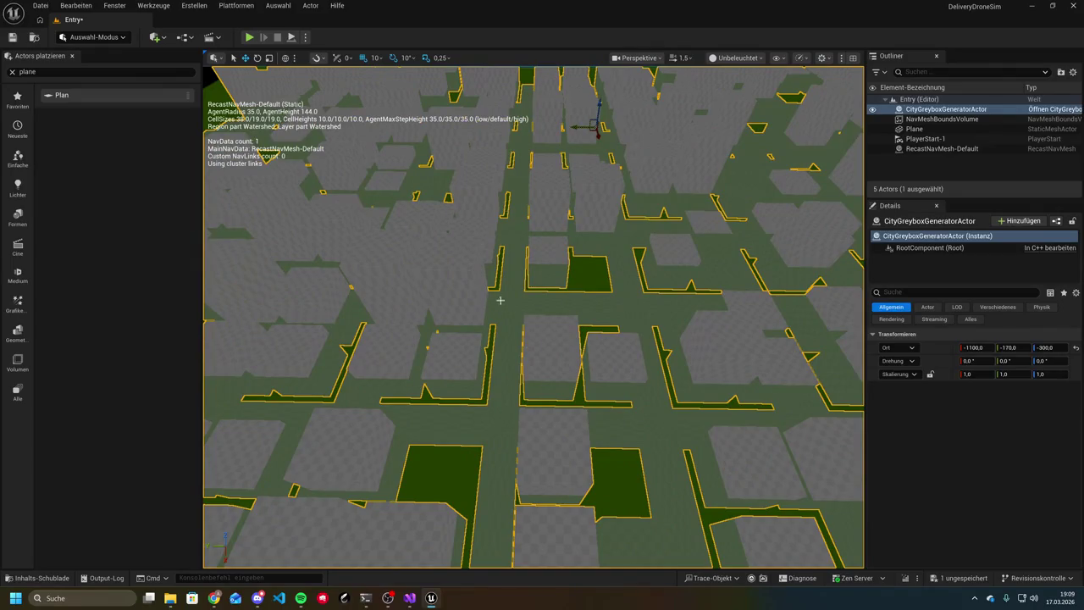
scroll(461, 251, "down", 10)
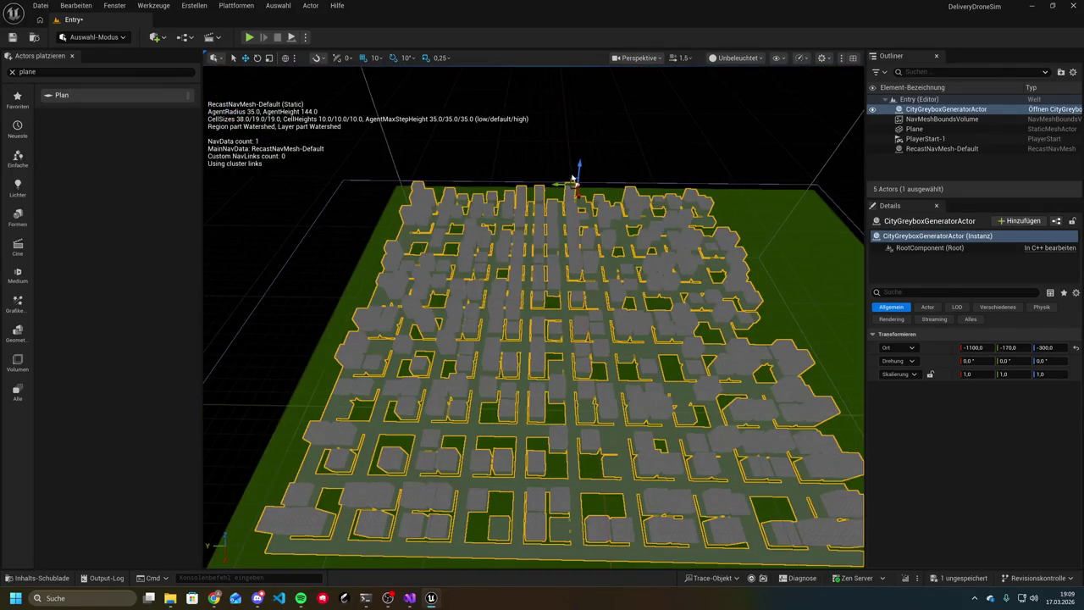
left_click_drag(579, 166, 581, 161)
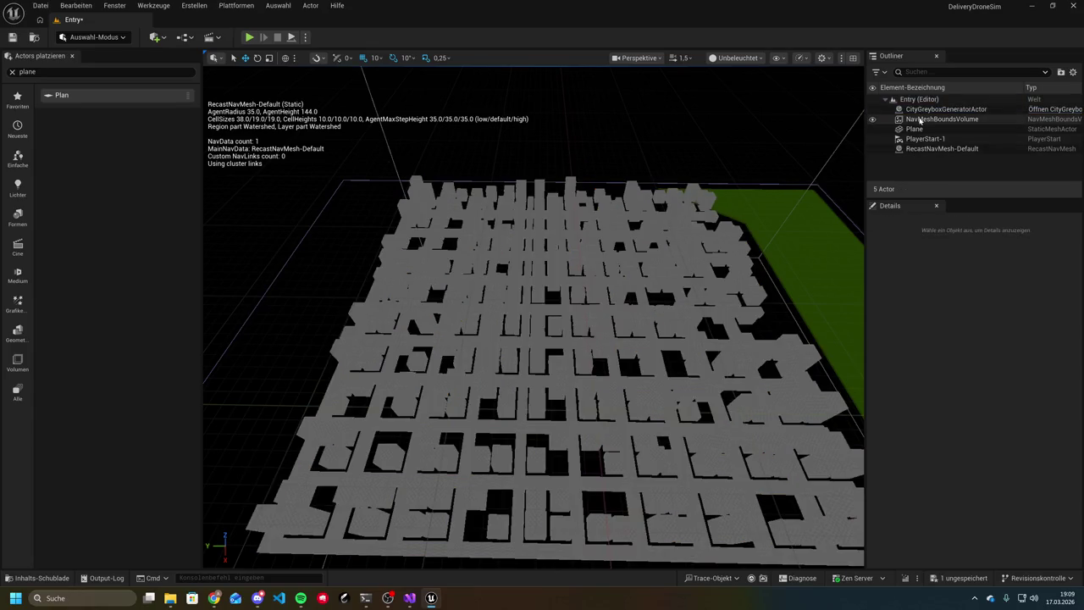
Try raising the Plane above the city floor, then lower it back and deselect it
left_click(911, 129)
left_click_drag(600, 322, 600, 318)
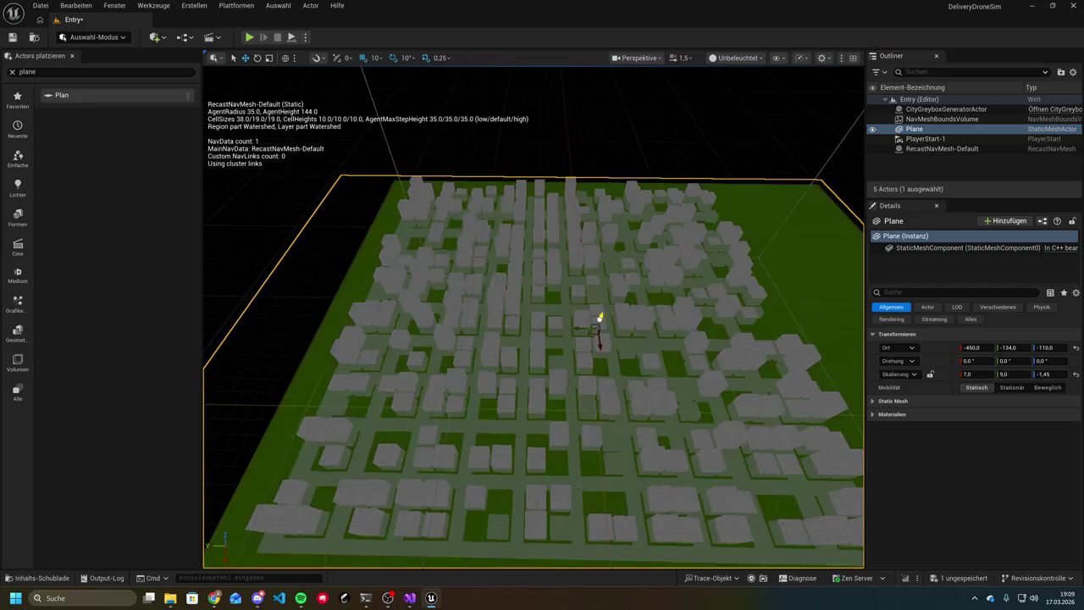
left_click_drag(598, 322, 596, 324)
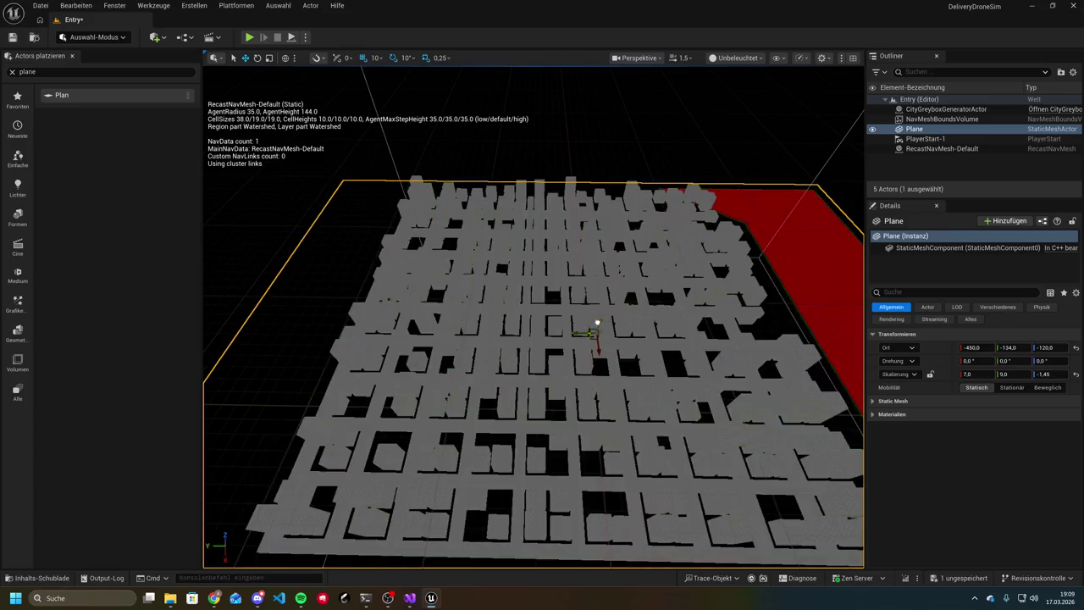
key("Escape")
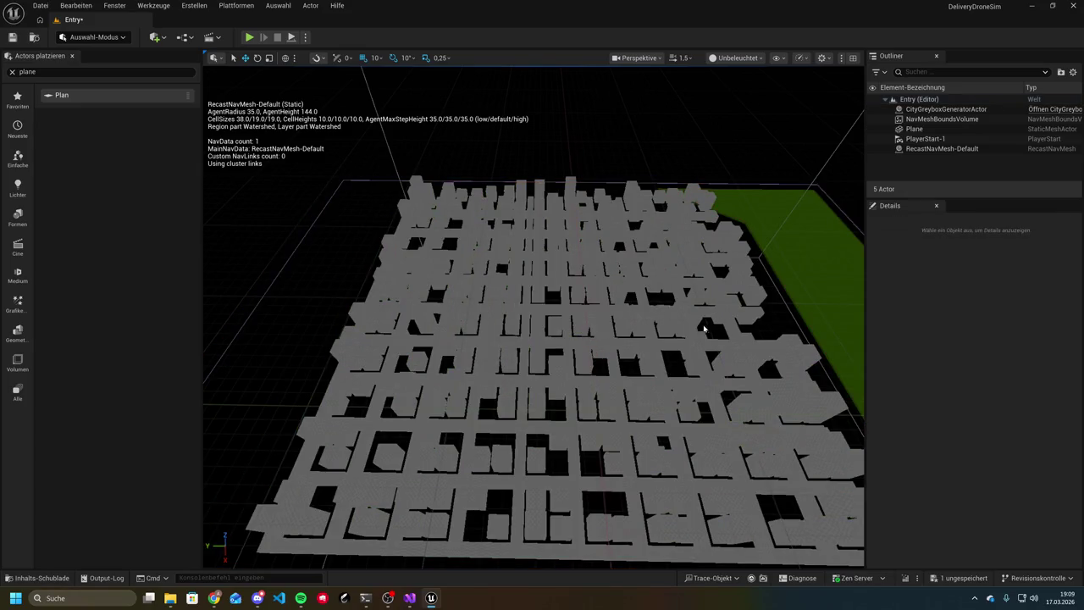
Select the city generator, test a few heights, then enter Z location -287
left_click(609, 330)
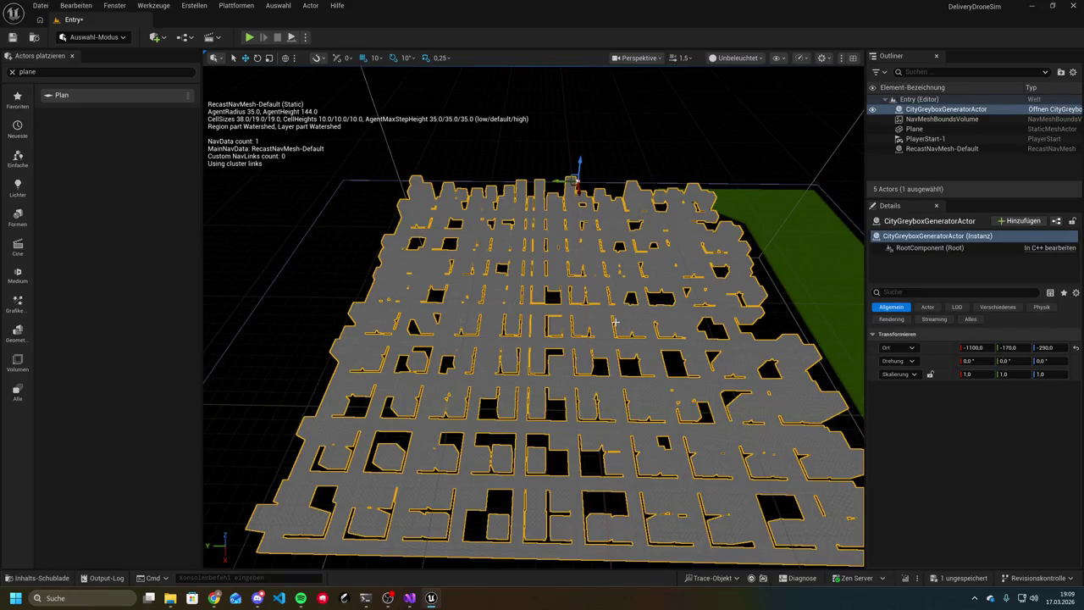
left_click_drag(577, 164, 581, 159)
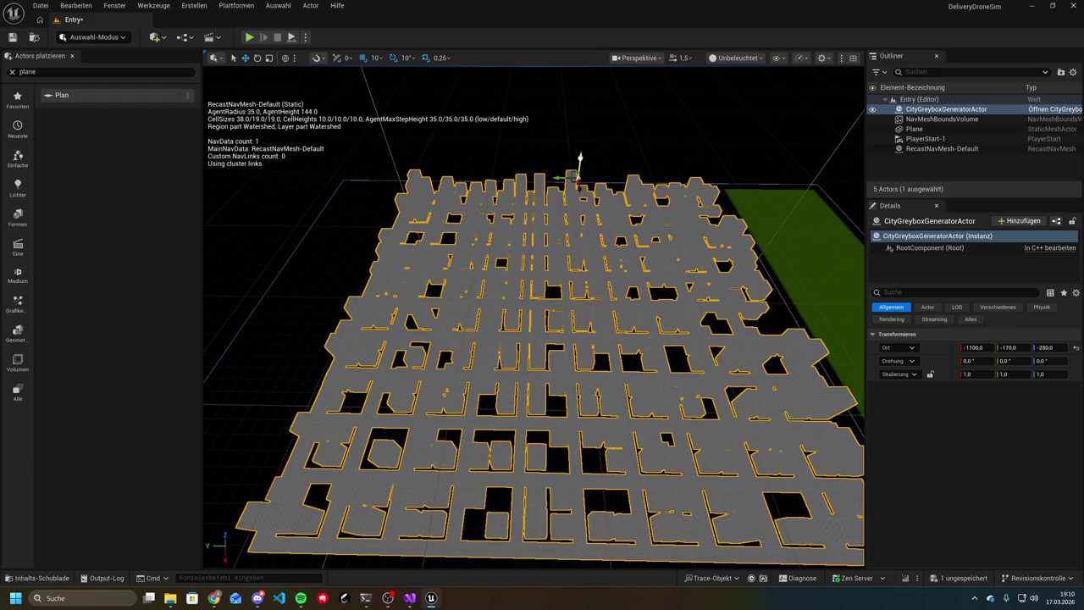
left_click_drag(580, 158, 577, 159)
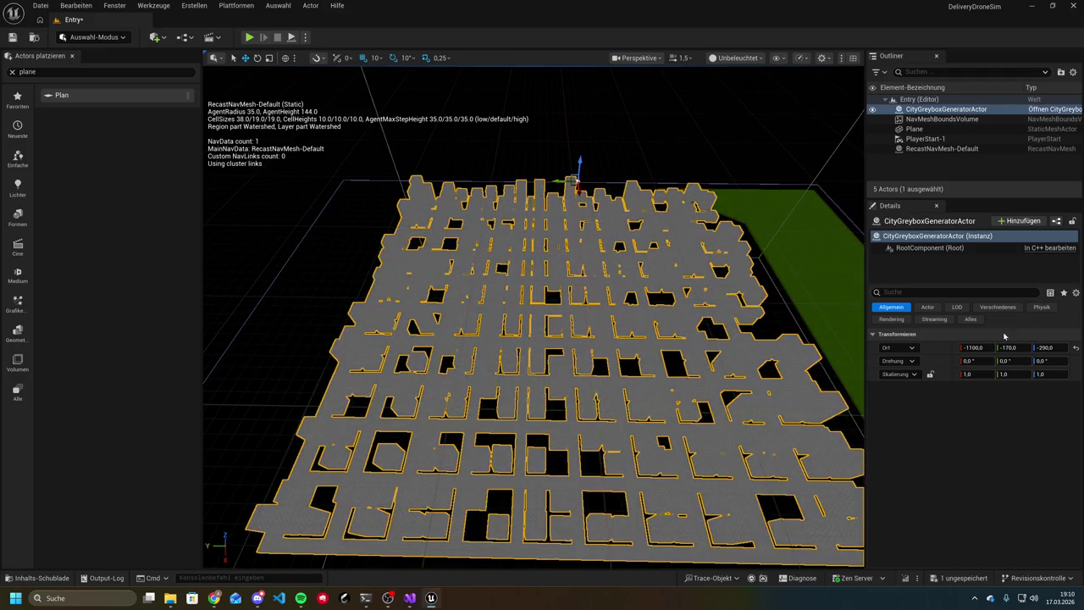
left_click(1046, 348)
key("Return")
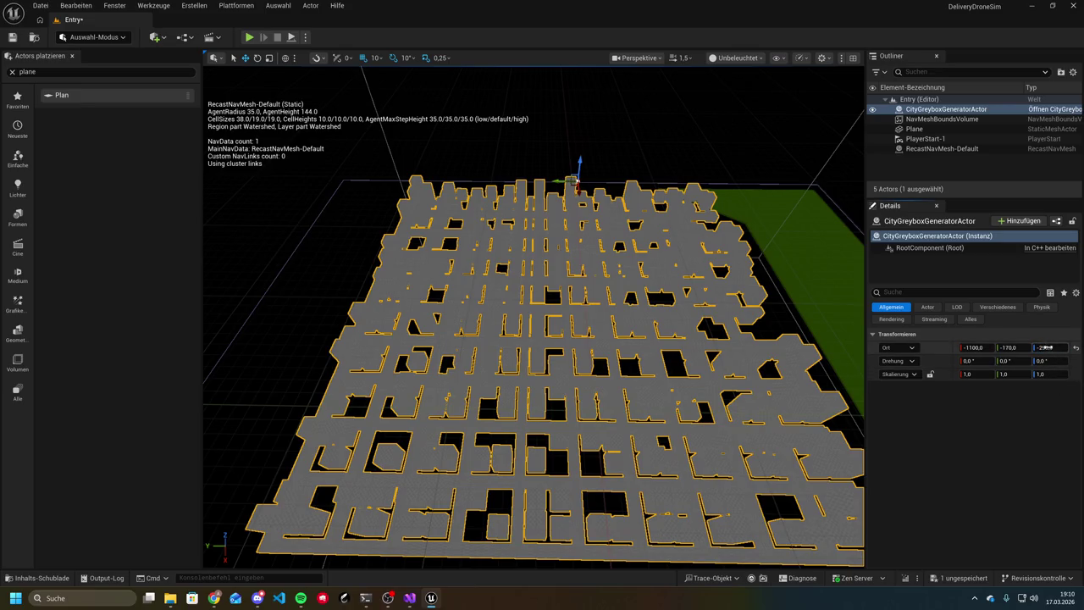
type("-287")
key("Return")
Lower the city further and shift it along X, then undo both moves
mouse_move(1046, 347)
left_mouse_down()
mouse_move(1013, 347)
mouse_move(1036, 347)
left_mouse_up()
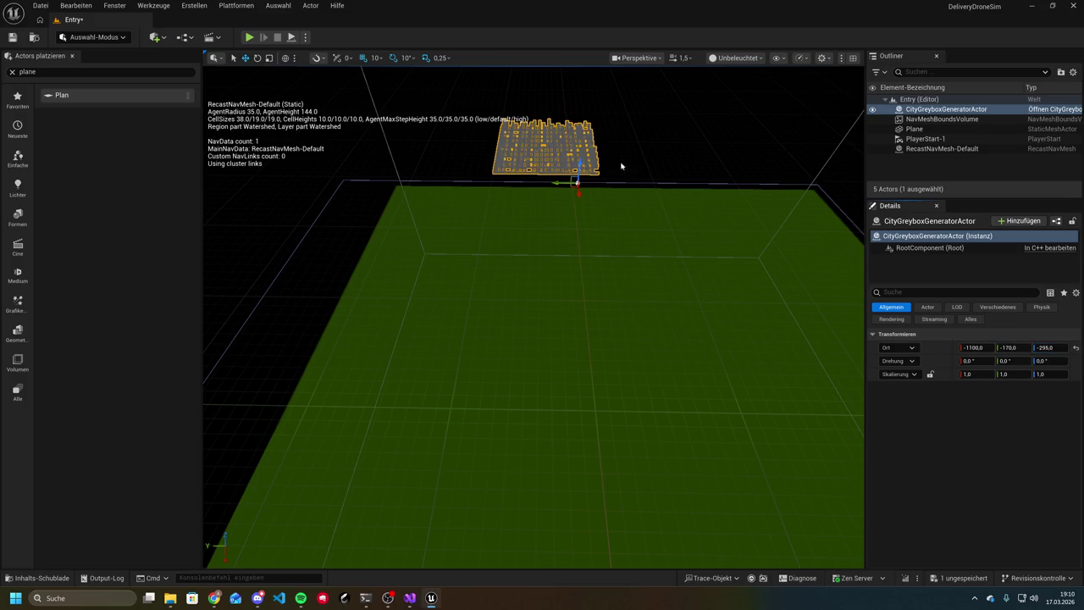
mouse_move(578, 190)
left_mouse_down()
mouse_move(604, 516)
mouse_move(559, 354)
left_mouse_up()
key("ctrl+z")
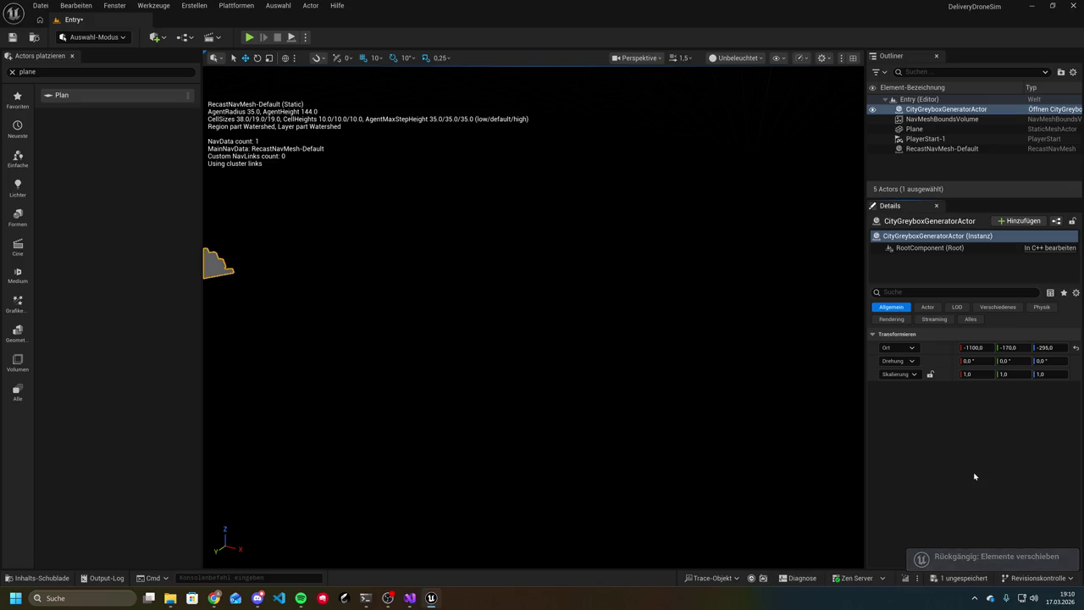
key("ctrl+z")
key("ctrl+z")
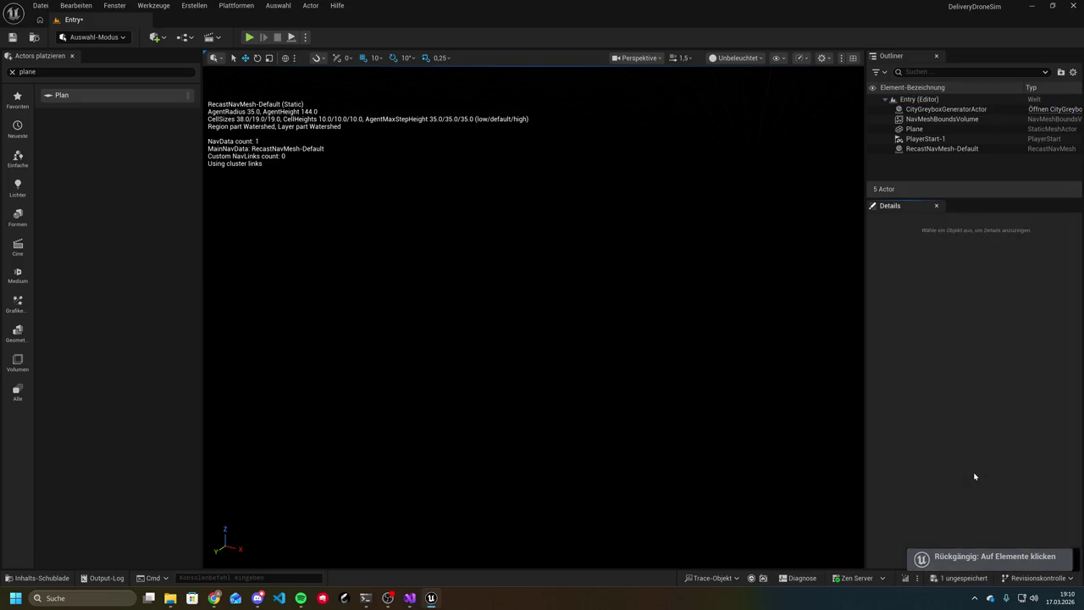
mouse_move(717, 345)
left_mouse_down()
mouse_move(726, 355)
mouse_move(699, 373)
mouse_move(681, 354)
left_mouse_up()
Reselect the city generator, lower it to Z -300 into the green Plane, and inspect
left_click(636, 326)
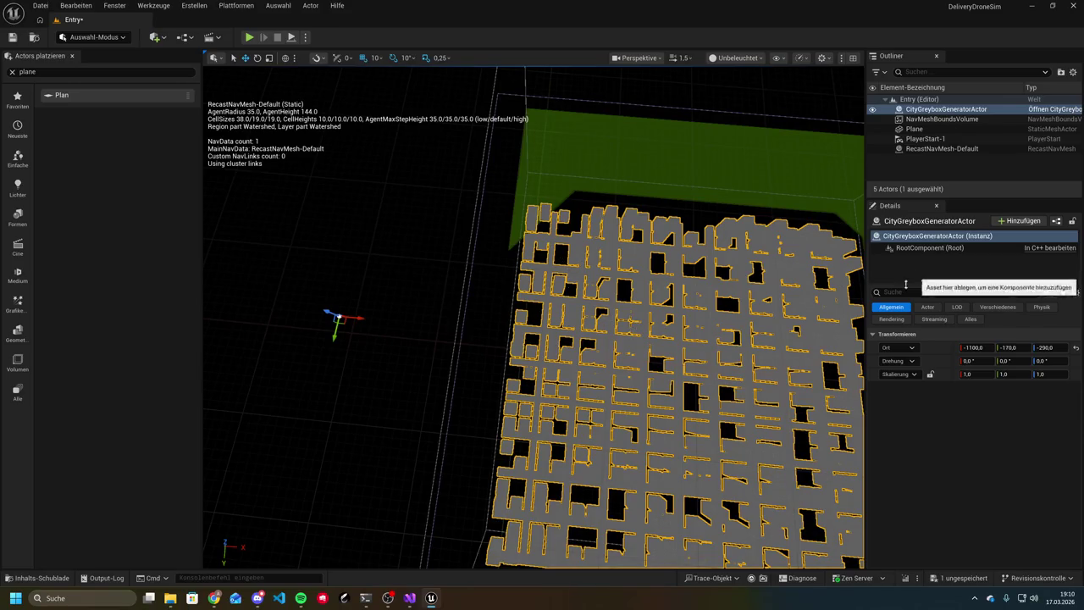
left_click_drag(794, 335, 598, 293)
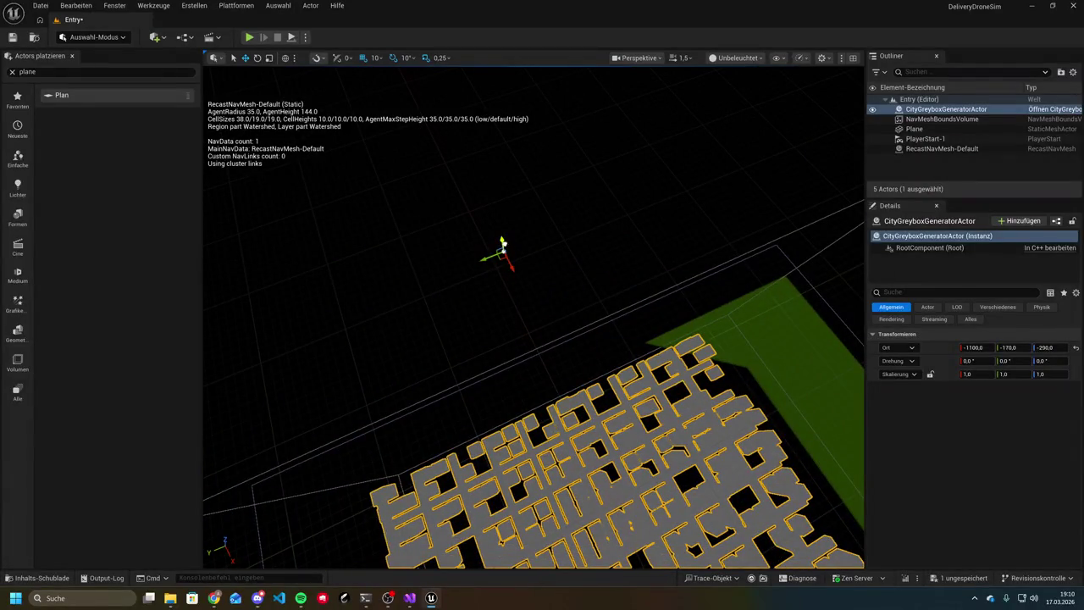
left_click_drag(503, 244, 502, 247)
scroll(702, 500, "up", 3)
scroll(737, 435, "down", 1)
left_click_drag(738, 435, 720, 407)
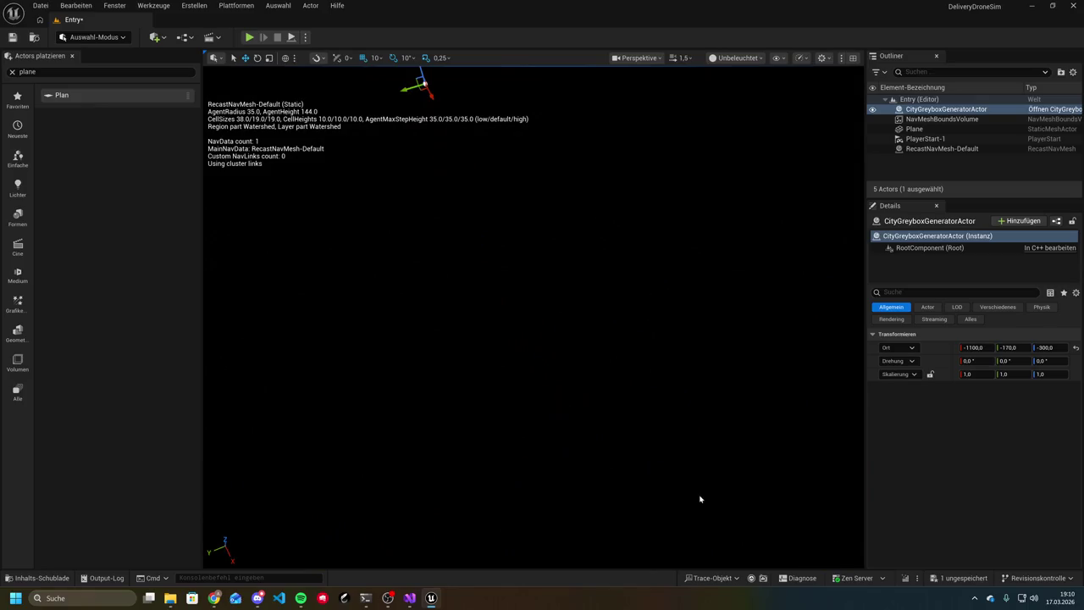
key("f")
scroll(418, 424, "up", 5)
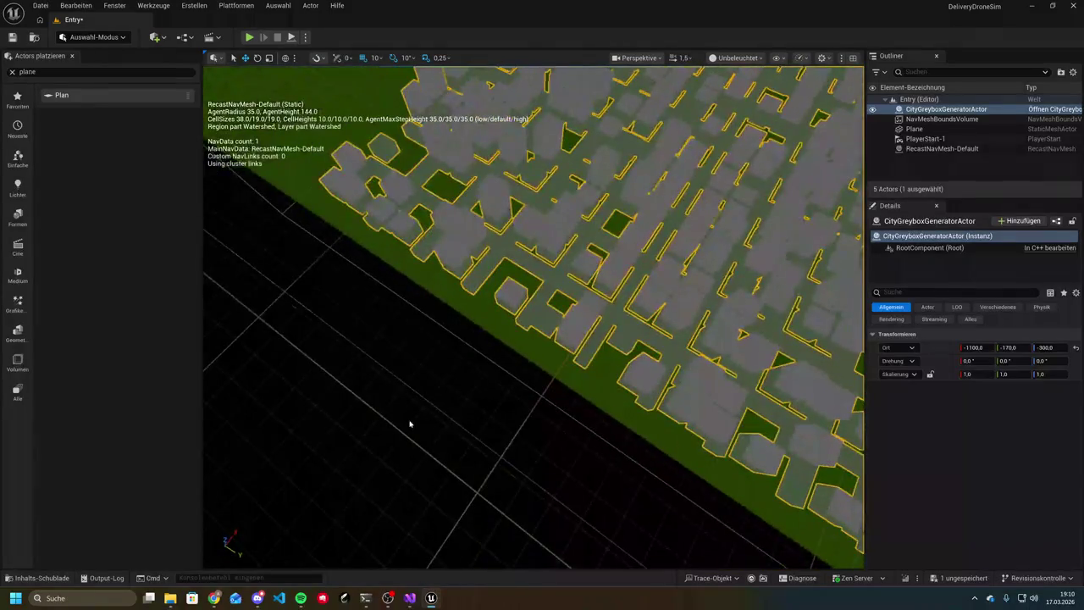
left_click_drag(533, 339, 533, 279)
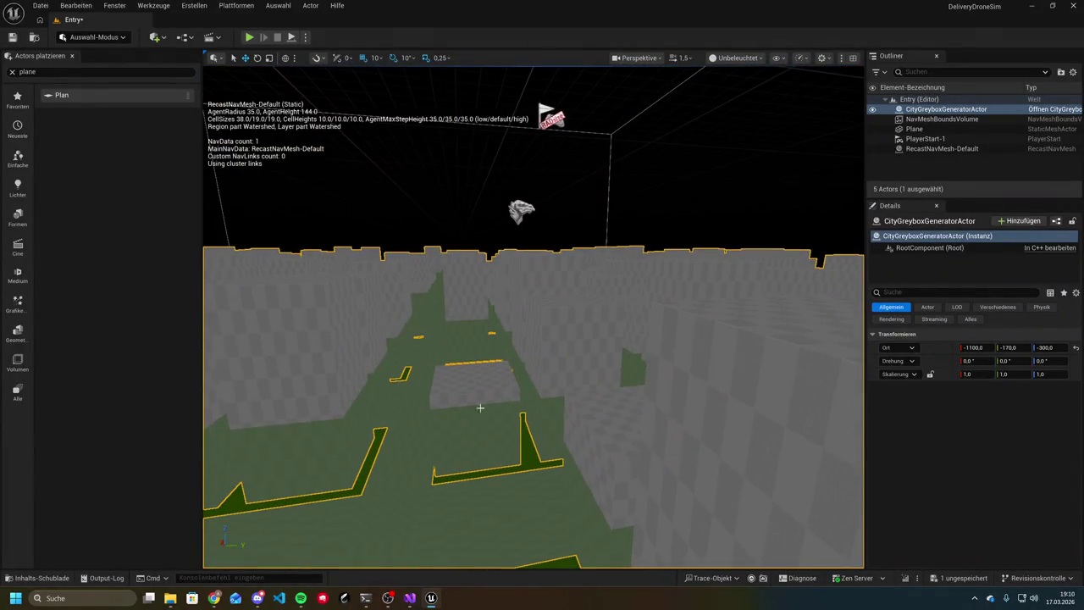
Nudge the Plane's height to Z -118 and bring up the Claude Code terminal
left_click(914, 129)
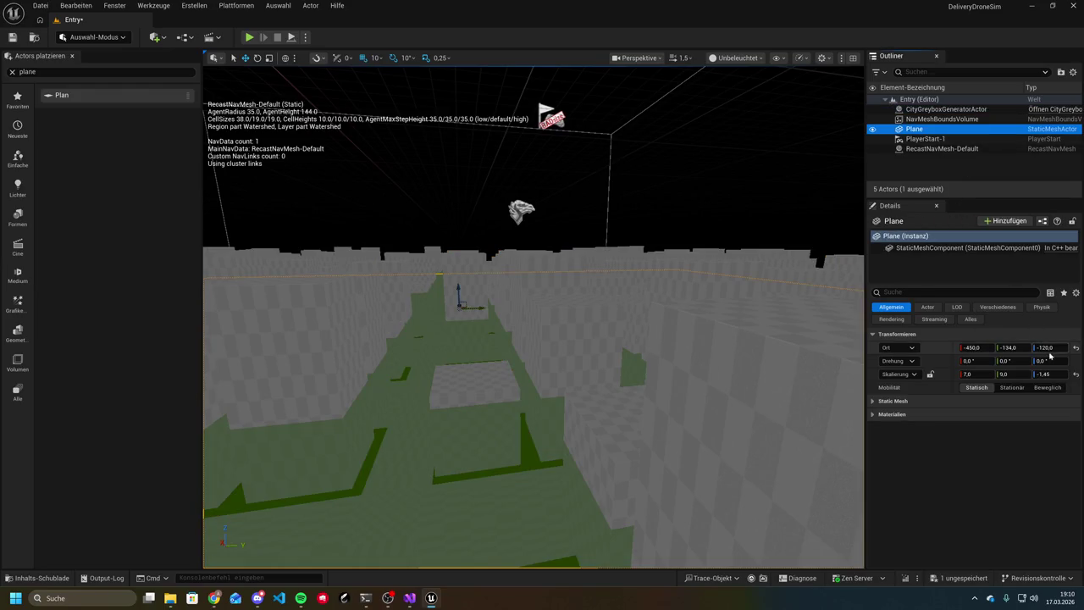
mouse_move(1045, 347)
left_mouse_down()
mouse_move(1019, 347)
mouse_move(1035, 348)
left_mouse_up()
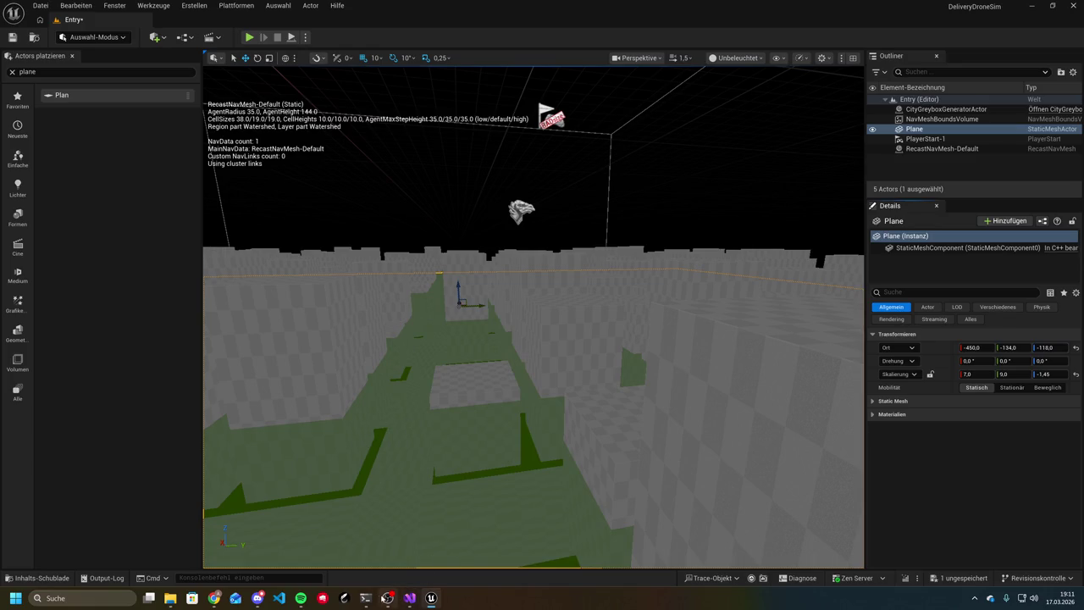
left_click(365, 598)
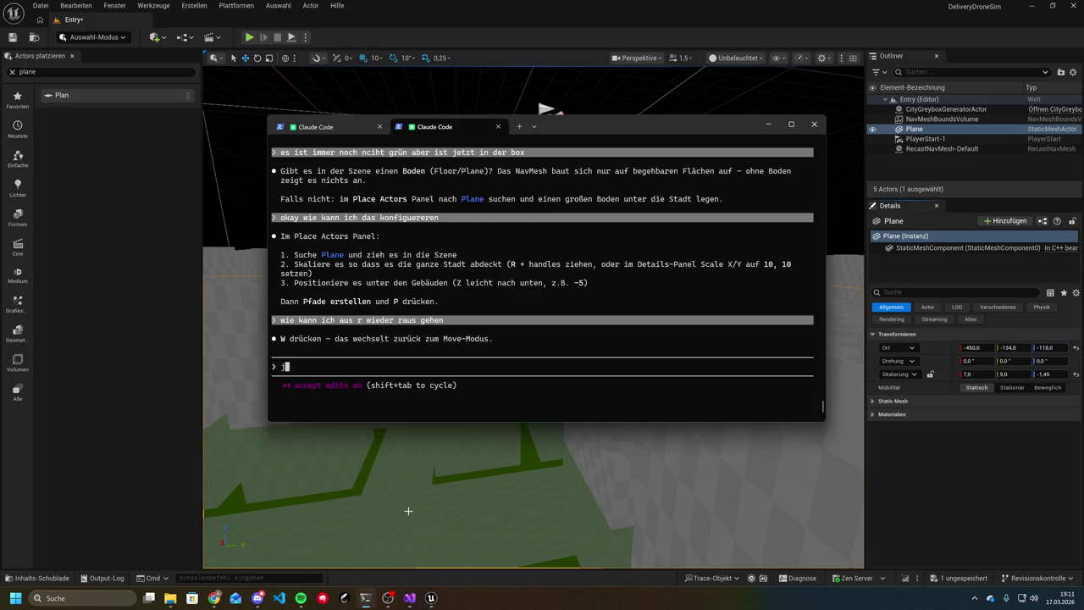
Tell Claude Code, in German, that the green navmesh sits higher than the ground
type("es ist zwar g")
type("rün aber e")
type("s ist so")
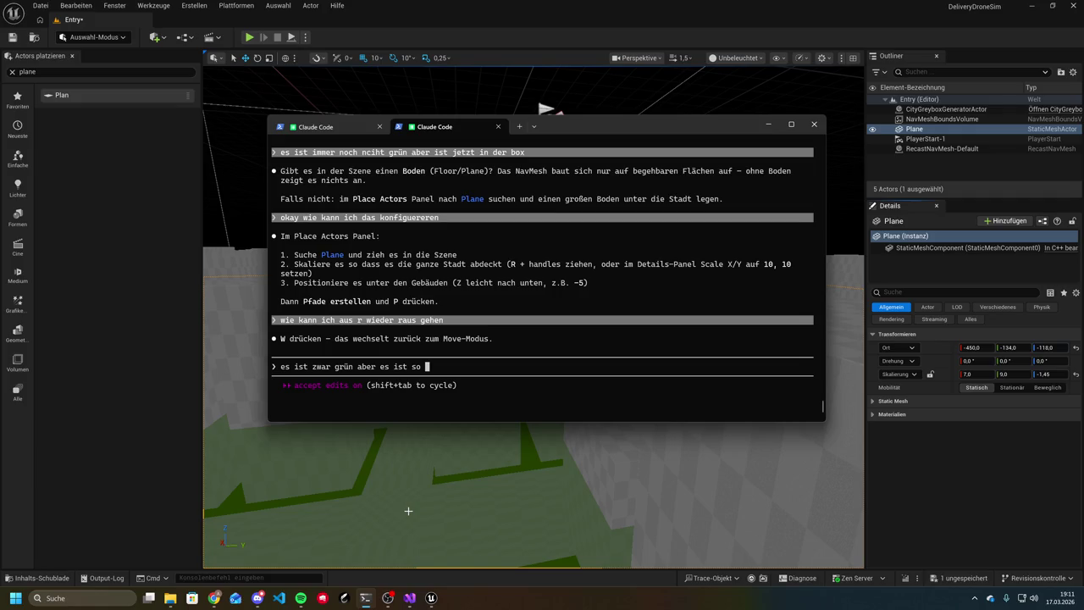
type("das es ")
type("so")
key("BackSpace")
key("BackSpace")
key("BackSpace")
type("höher geht")
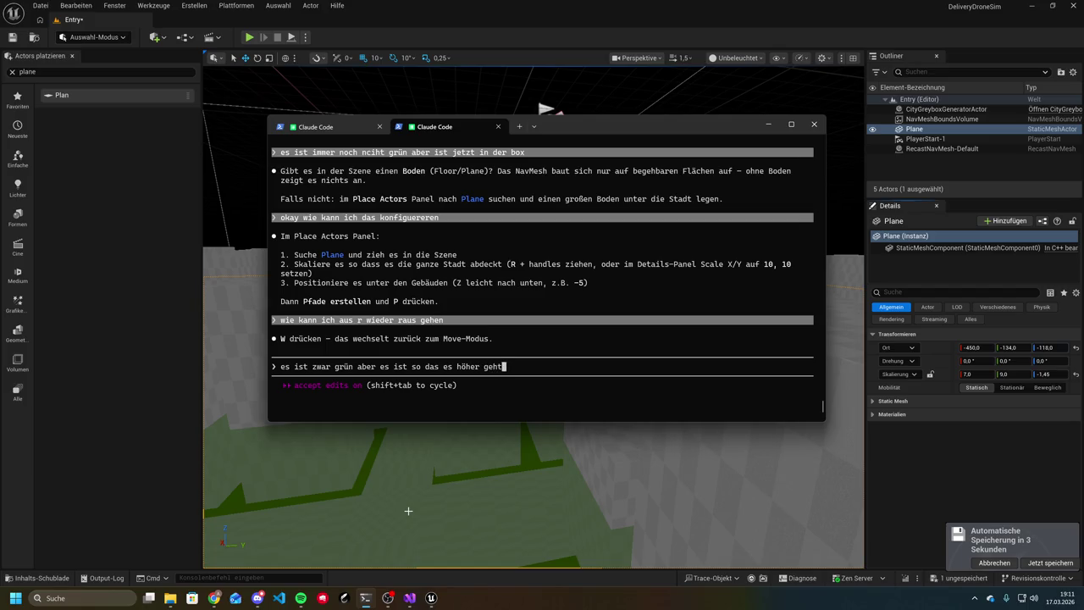
type(" als der bode das grüne")
key("Return")
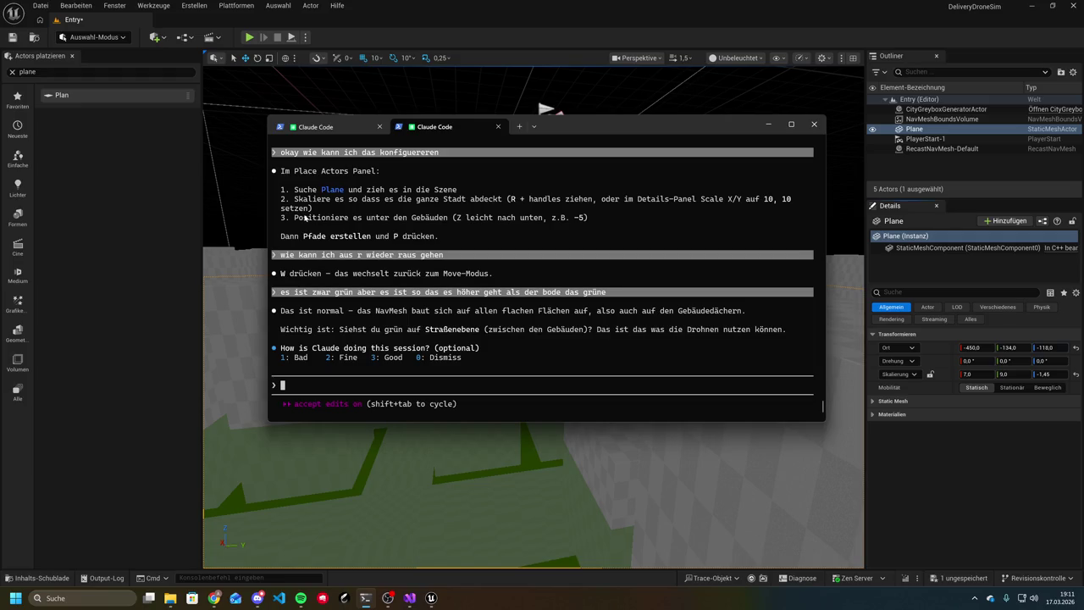
Reply that the green lies above the street, not on it, and answer the survey with 3
type("ja aber nicht")
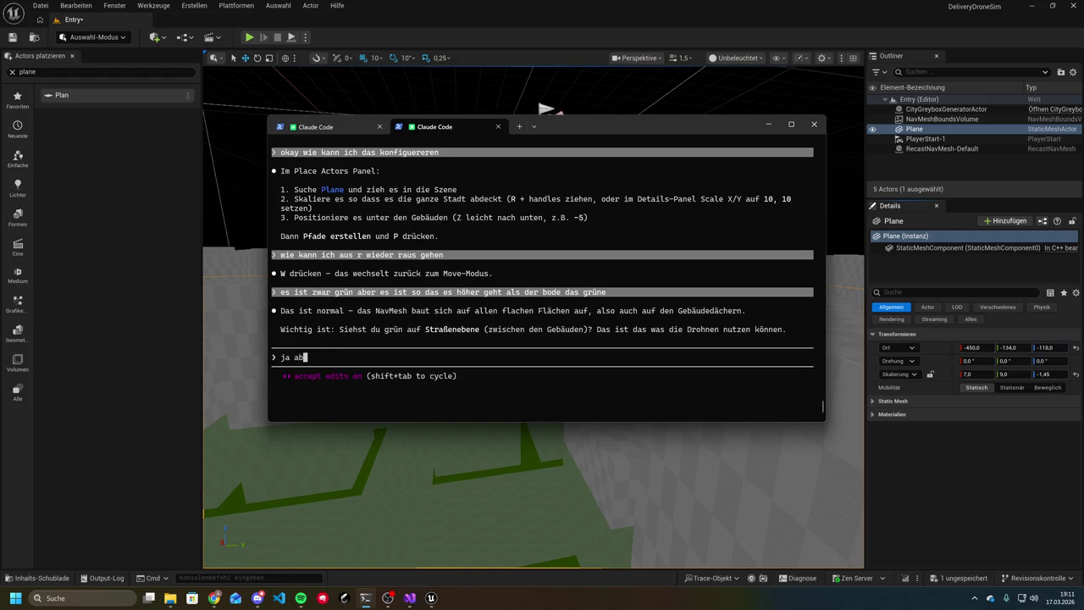
key("BackSpace")
key("BackSpace")
key("BackSpace")
type("über der str")
type("aße nic")
type("ht auf der st")
type("raße")
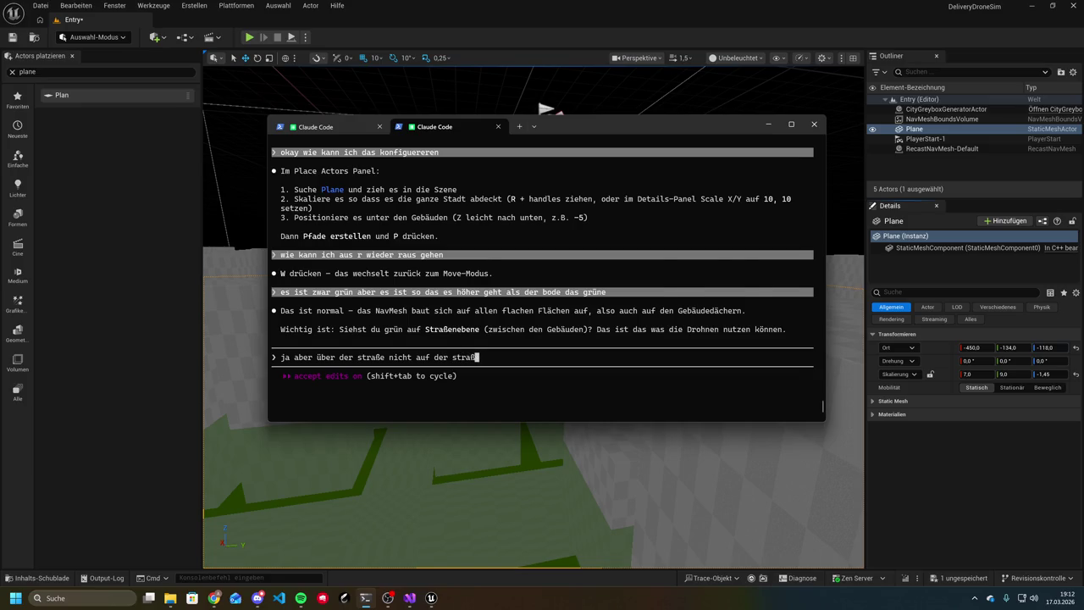
key("Return")
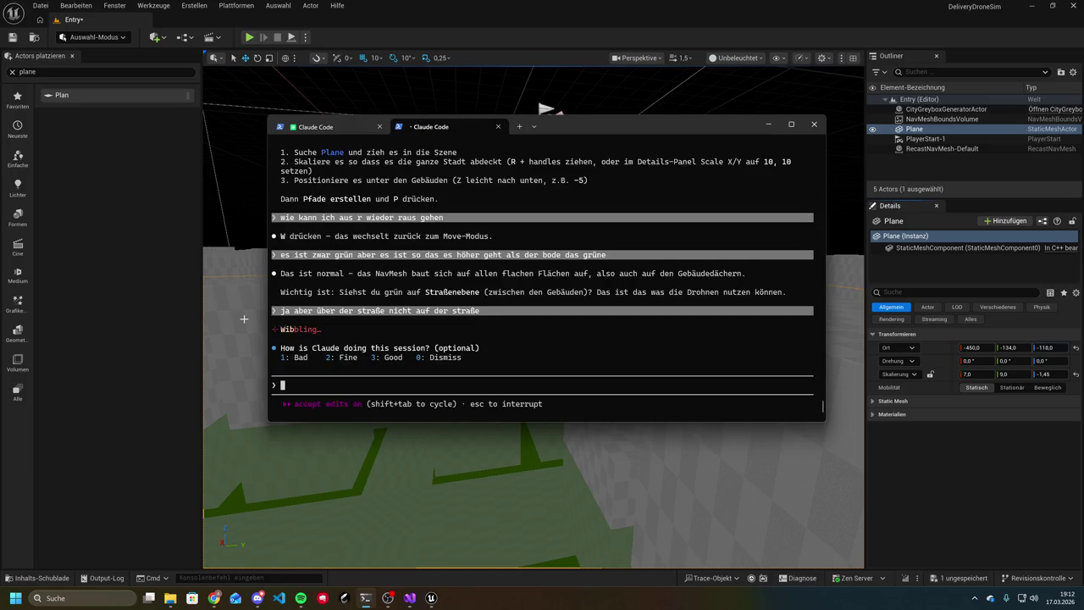
key("3")
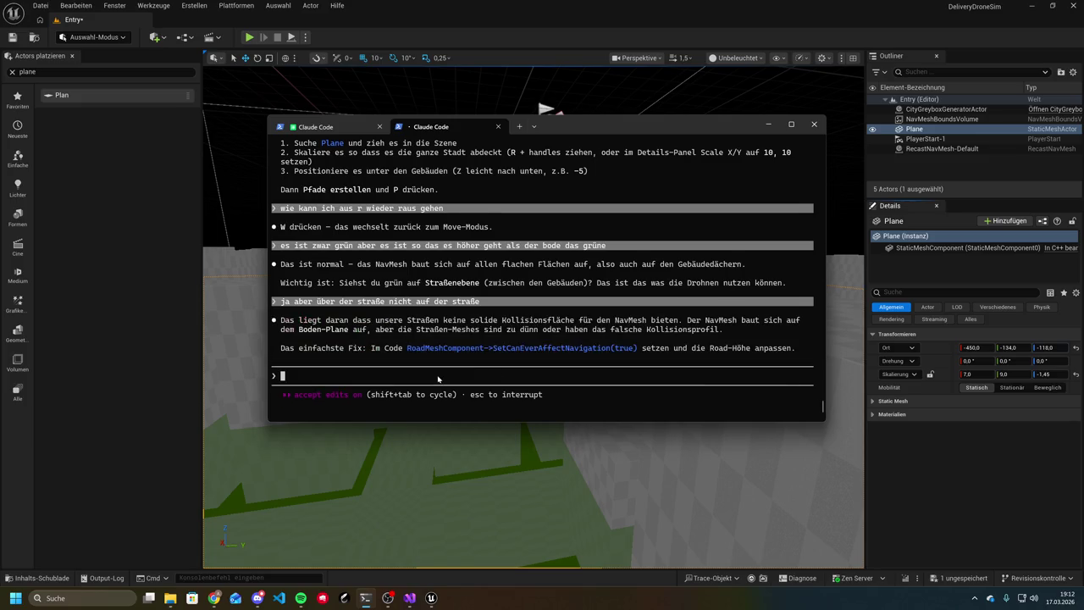
Ask Claude Code how to test without the whole scene being black
left_click_drag(391, 297, 601, 294)
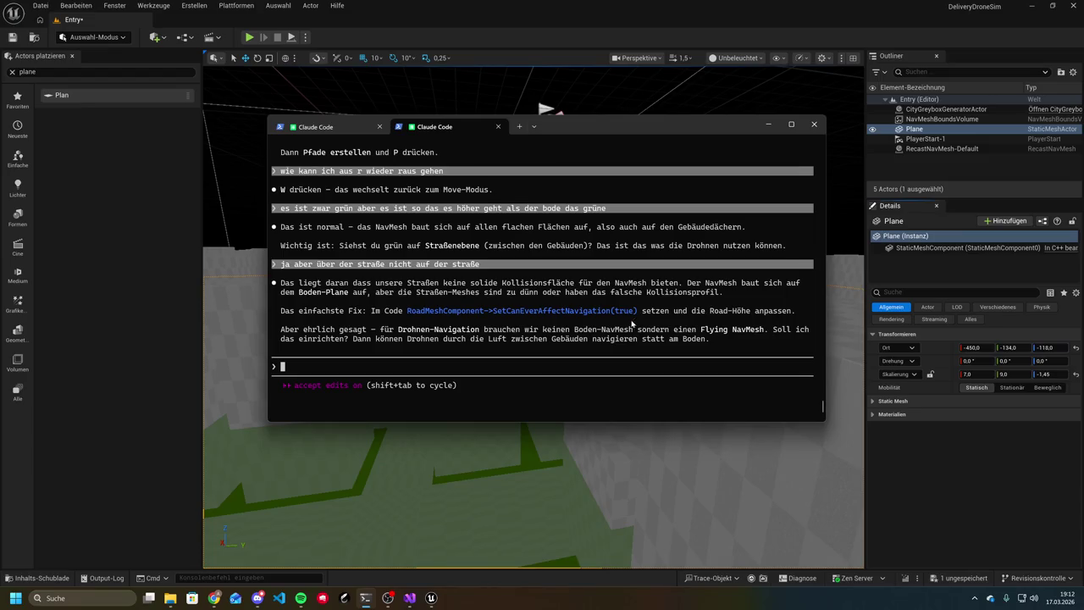
double_click(618, 340)
left_click(624, 342)
type("nein wenn das n")
type("ciht gefragt war aber k")
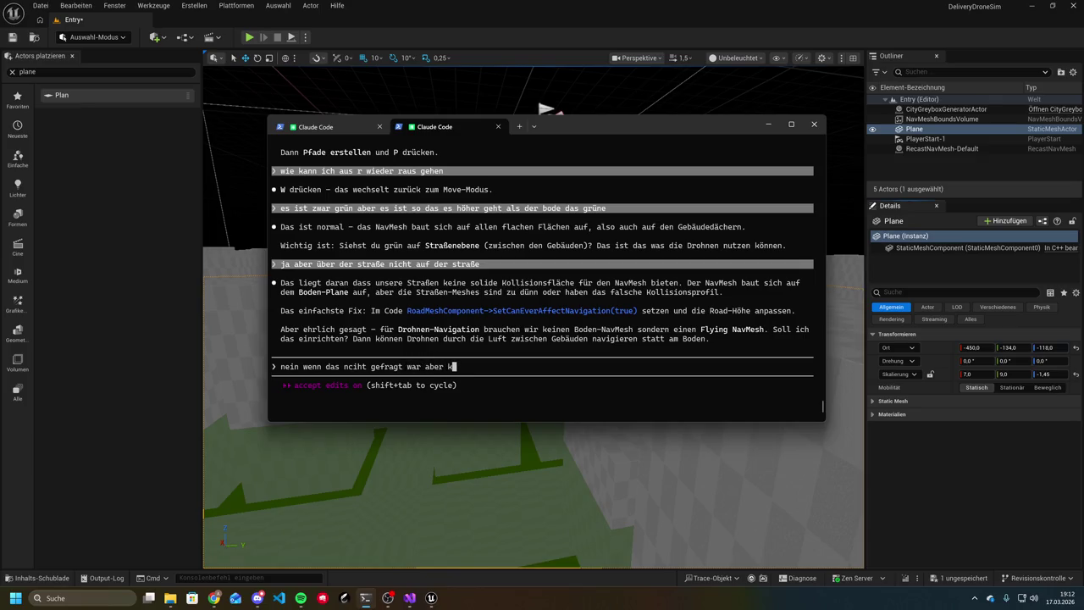
type("ann ich das ")
type("testen ohne das alles schwar")
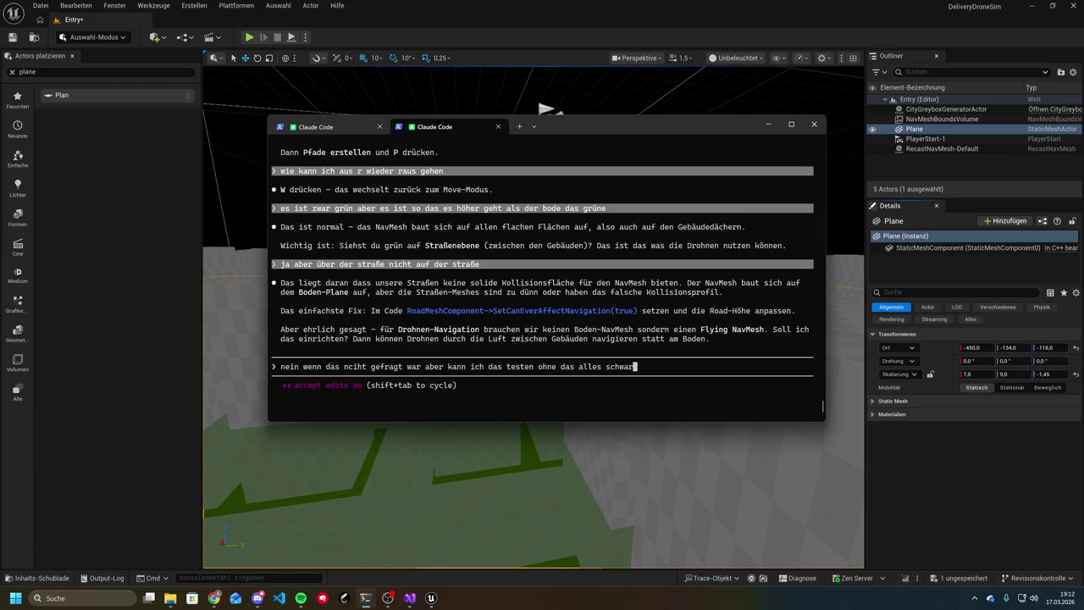
type("t")
key("Return")
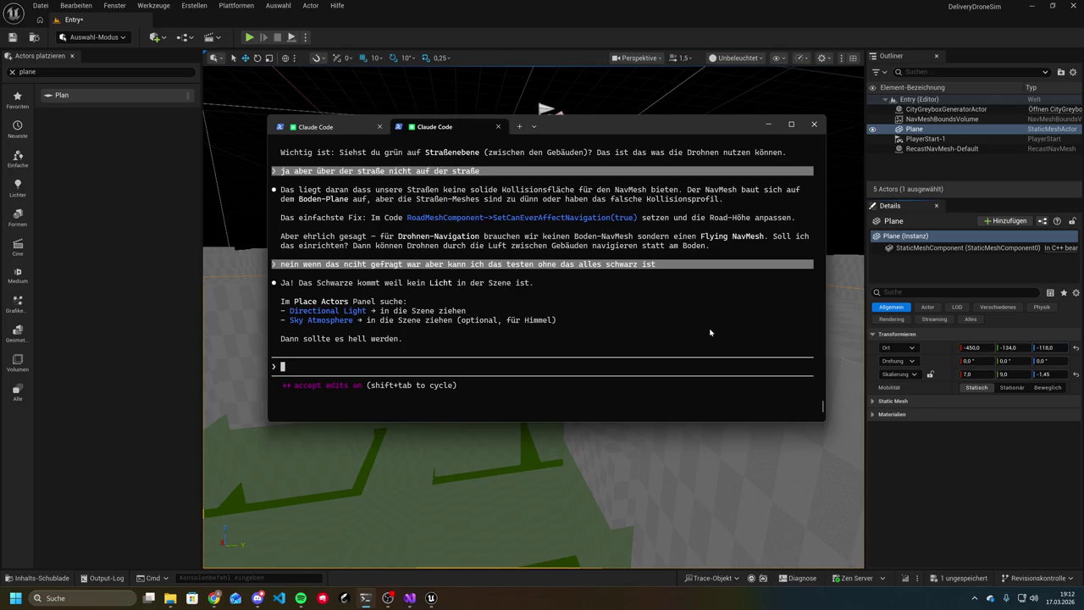
left_click(123, 72)
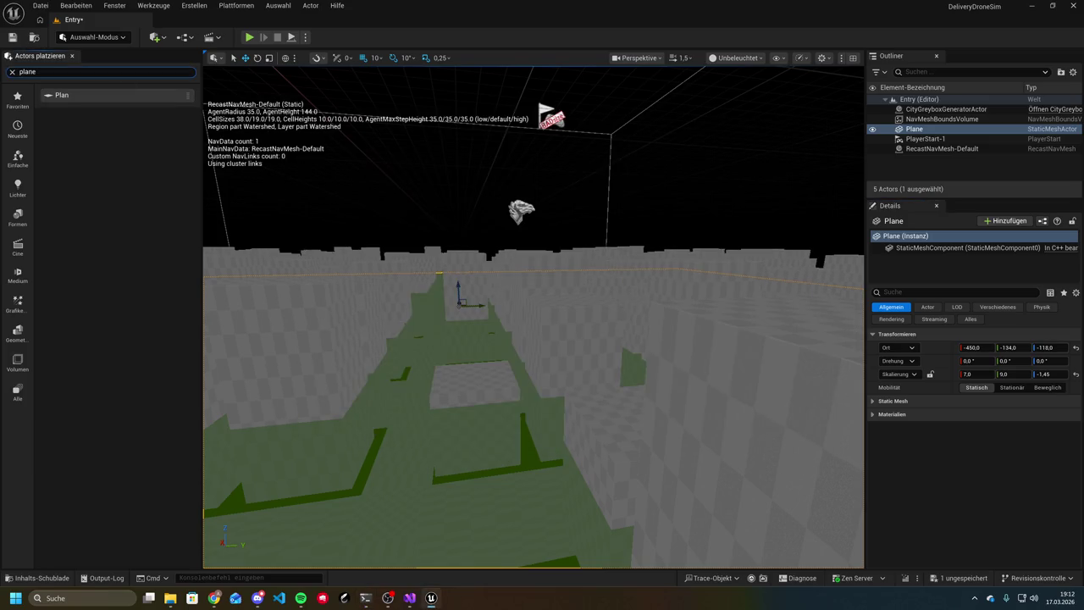
Search Place Actors for 'sky', place a Sky Light in the level, and start Play
key("BackSpace")
type("sky")
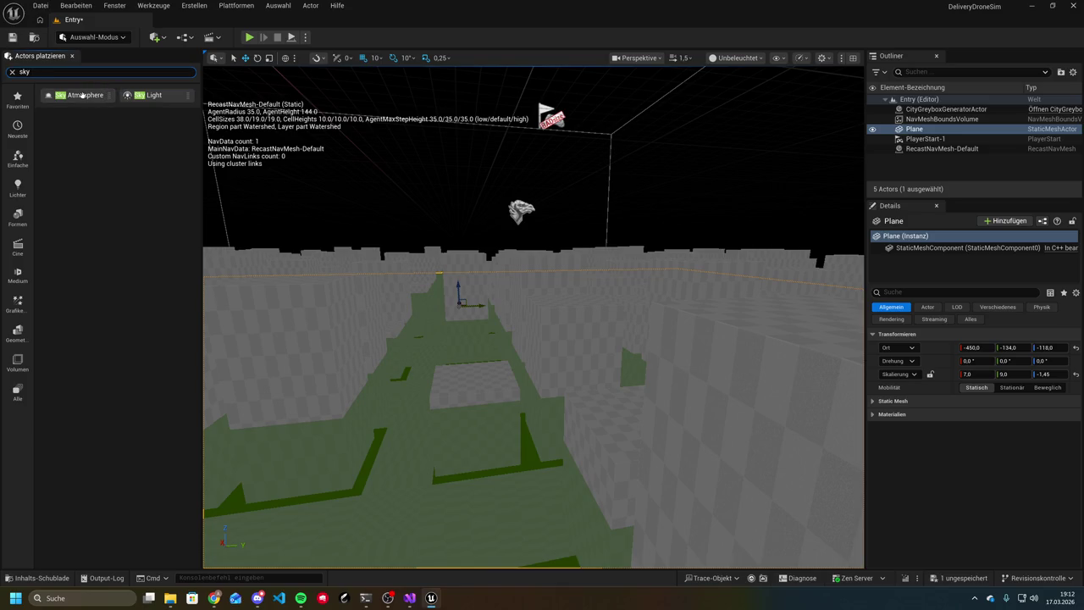
mouse_move(157, 97)
left_mouse_down()
mouse_move(477, 123)
mouse_move(486, 100)
left_mouse_up()
mouse_move(507, 173)
left_mouse_down()
mouse_move(508, 195)
mouse_move(507, 166)
left_mouse_up()
left_click(249, 37)
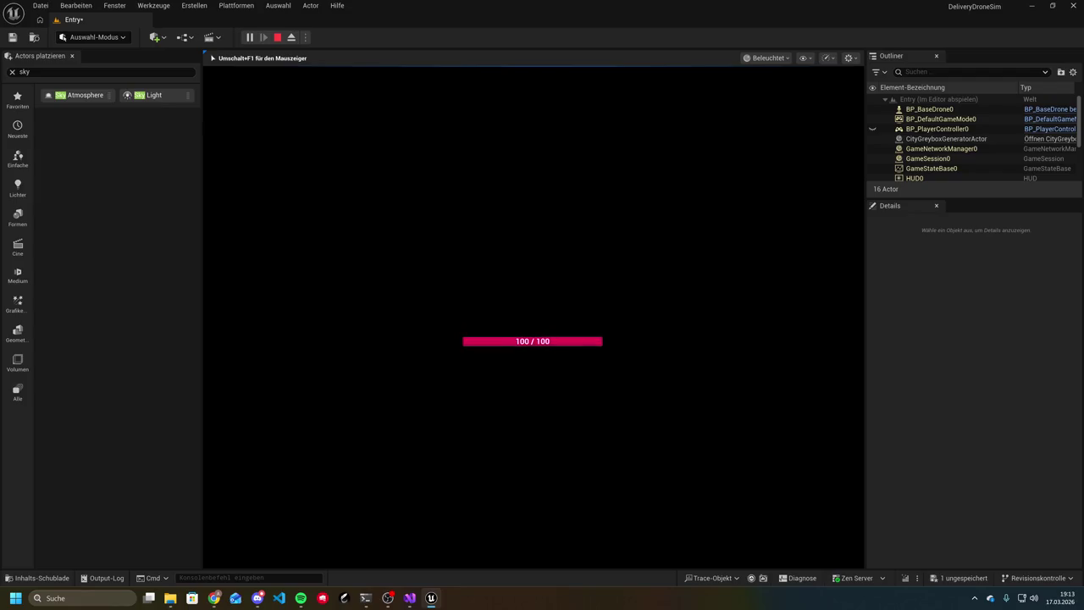
Return focus to the editor and select the SkyLight to inspect its Details
key("super")
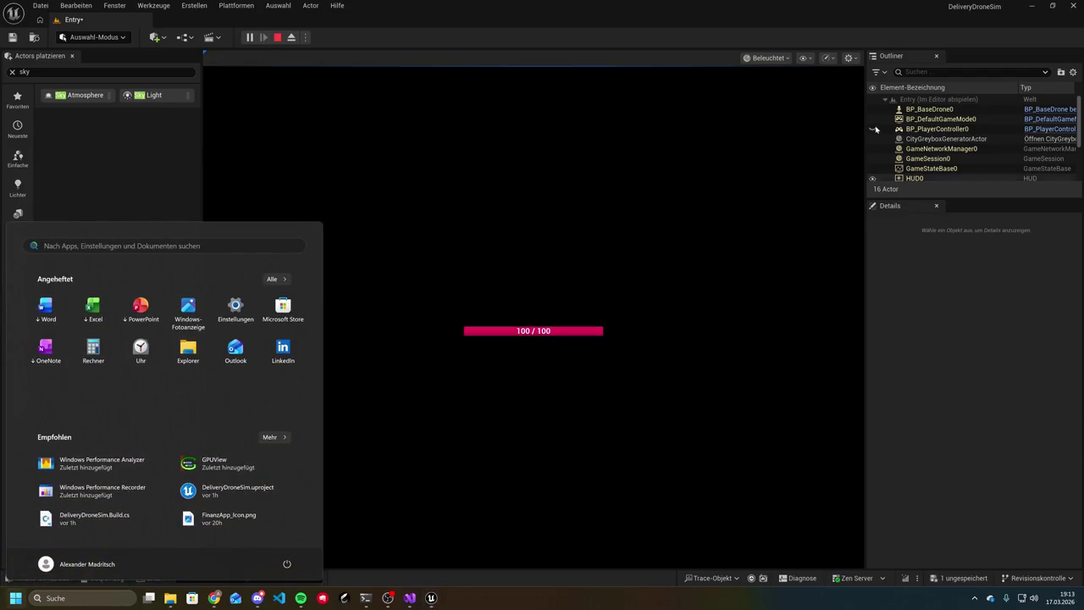
left_click(873, 131)
scroll(932, 135, "down", 3)
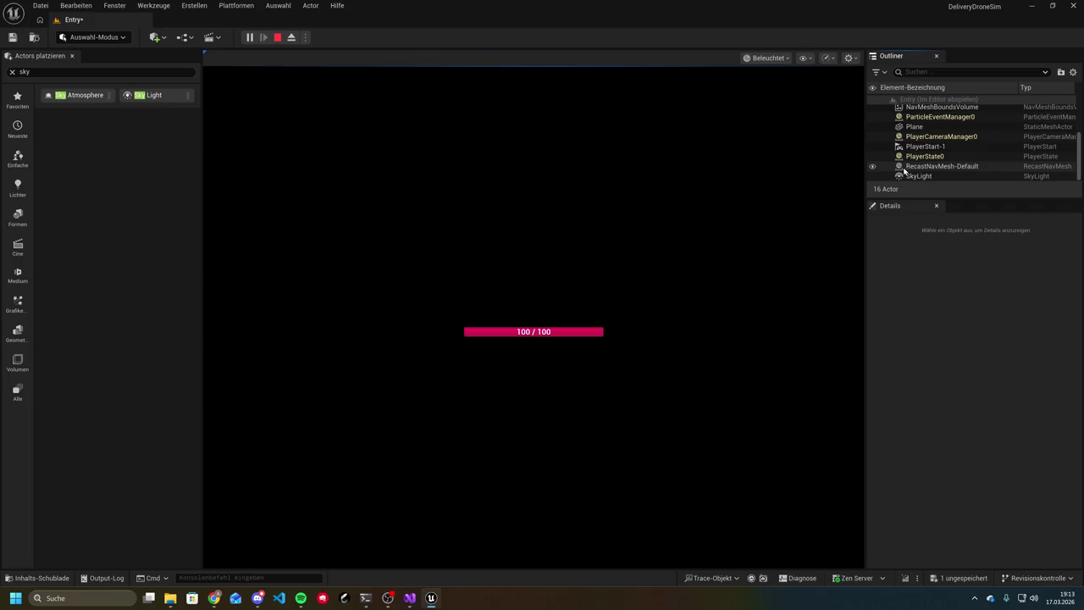
left_click(927, 176)
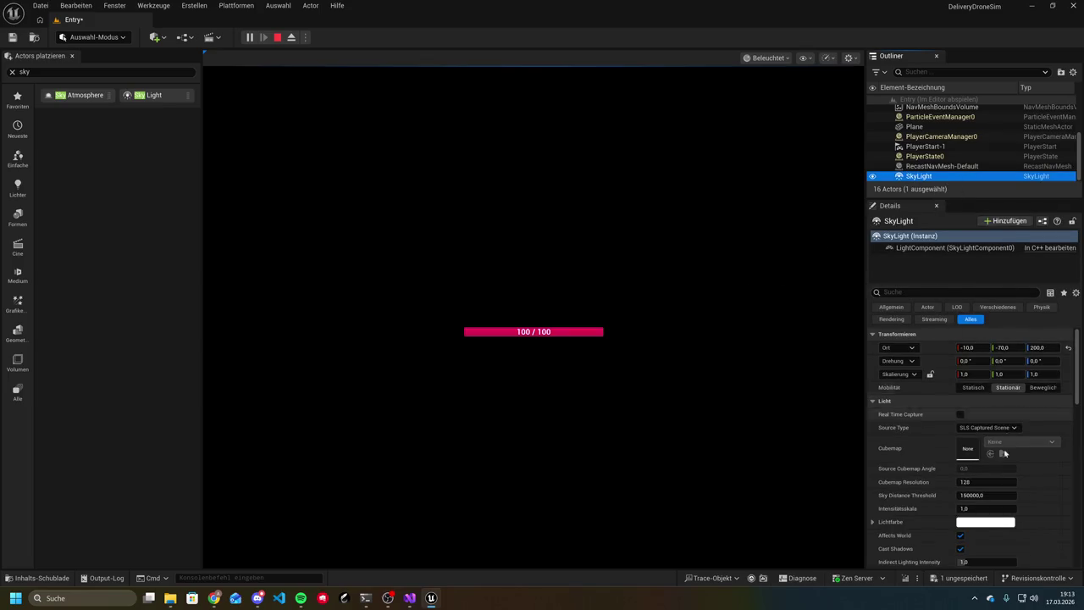
scroll(965, 427, "down", 2)
scroll(964, 426, "down", 8)
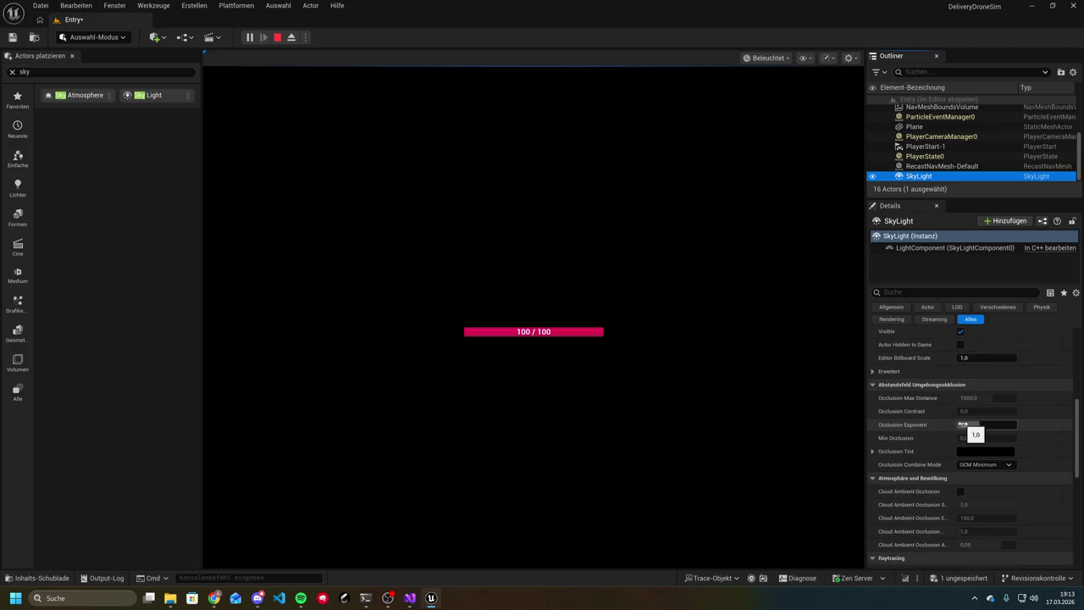
Drag in a Sky Atmosphere, stop the play session, and pull the view back
left_click(97, 96)
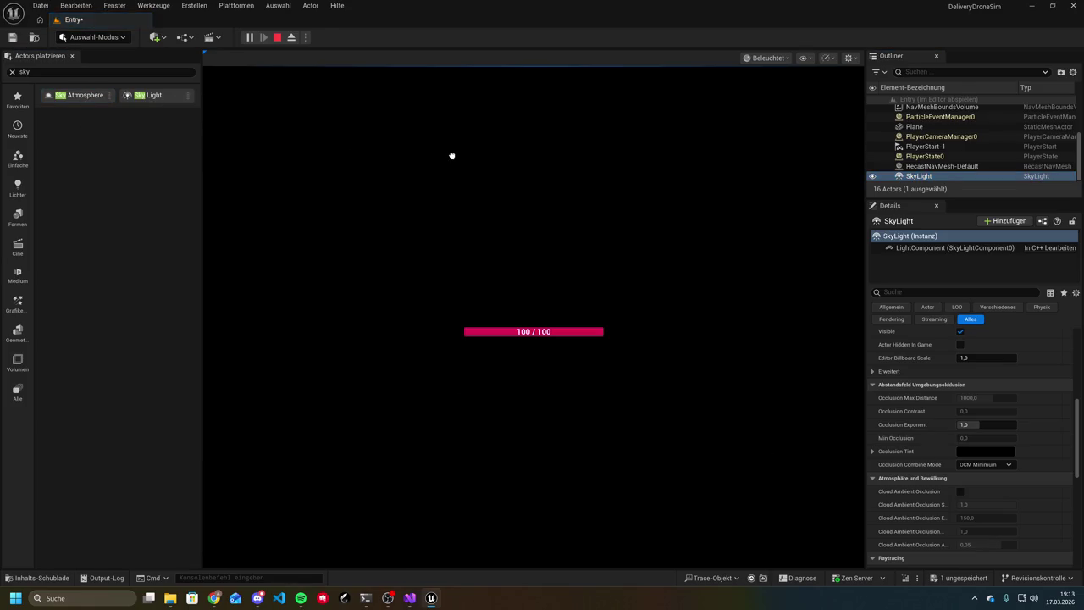
left_click_drag(452, 156, 452, 155)
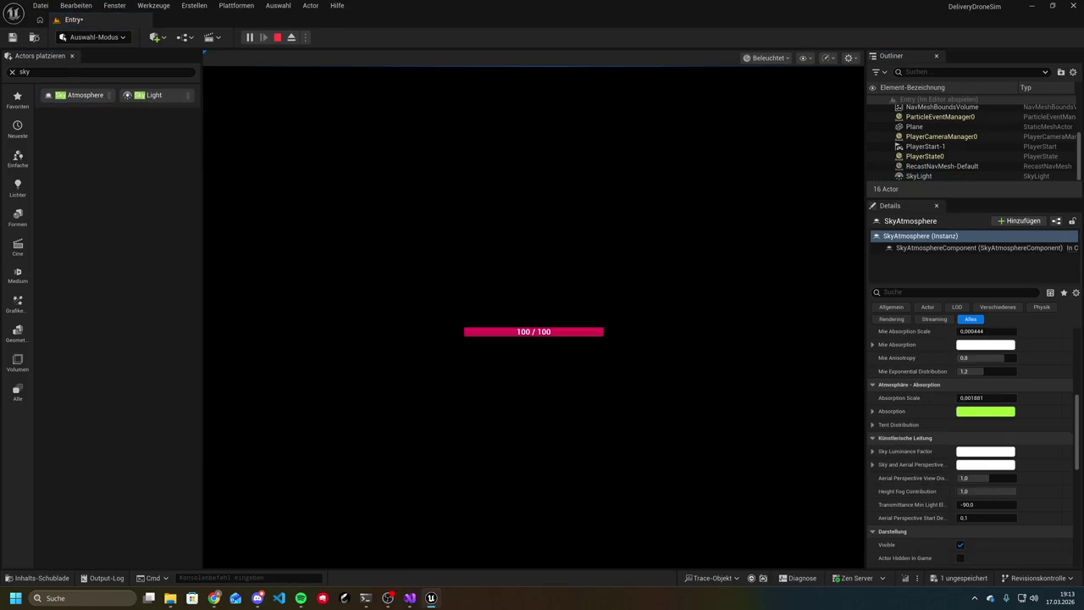
left_click(277, 37)
left_click_drag(480, 302, 494, 454)
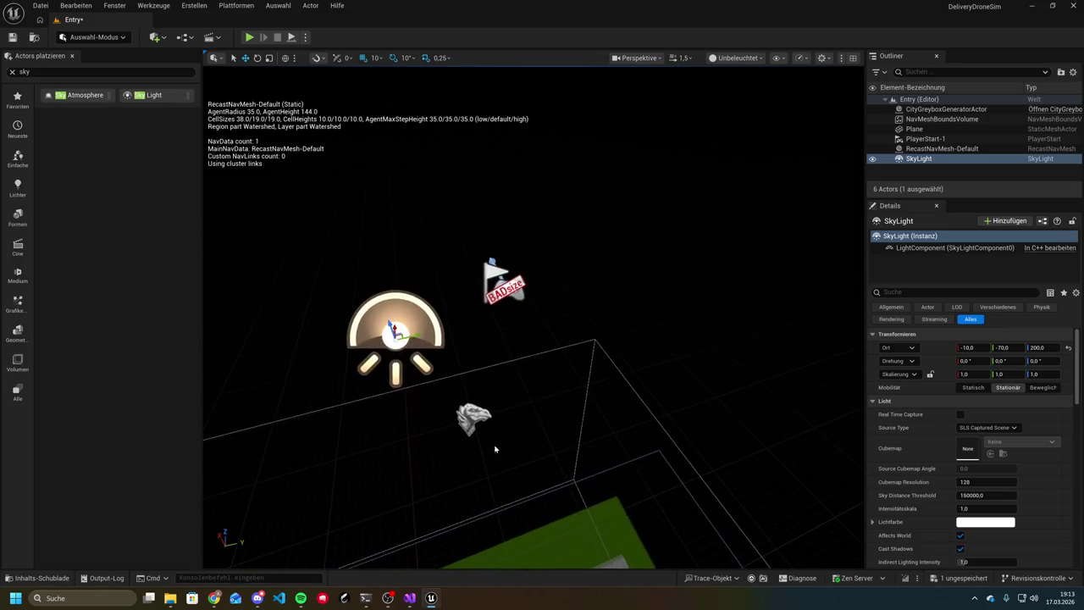
Select the SkyLight and frame the view on it above the green city
left_click(500, 283)
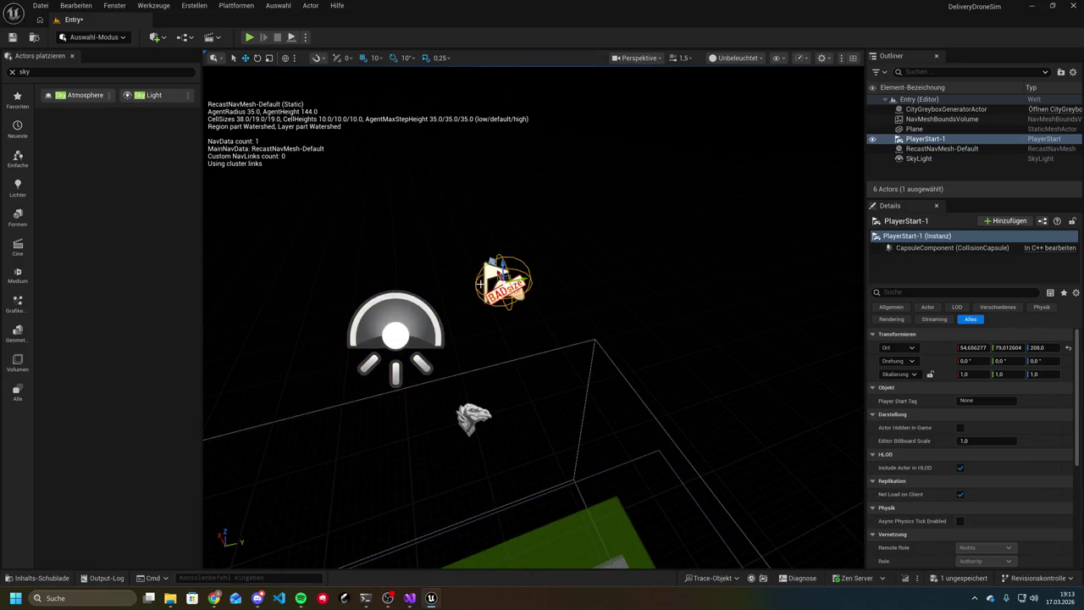
left_click(420, 311)
mouse_move(420, 311)
left_mouse_down()
mouse_move(356, 237)
mouse_move(517, 376)
mouse_move(526, 388)
mouse_move(512, 400)
left_mouse_up()
key("f")
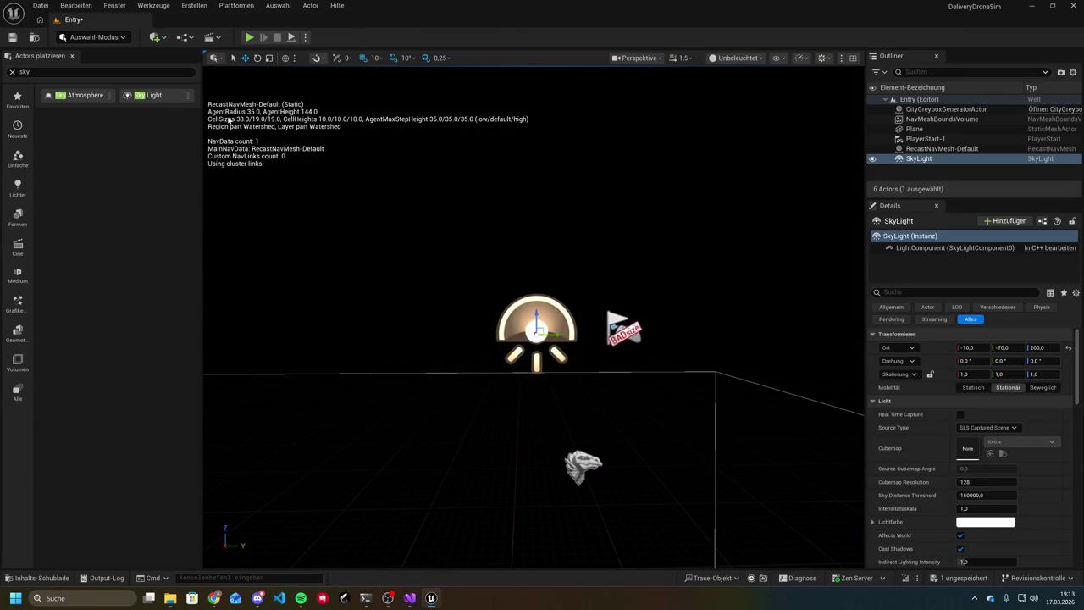
Tell Claude Code the scene is still dark, then return to the editor
left_click(375, 604)
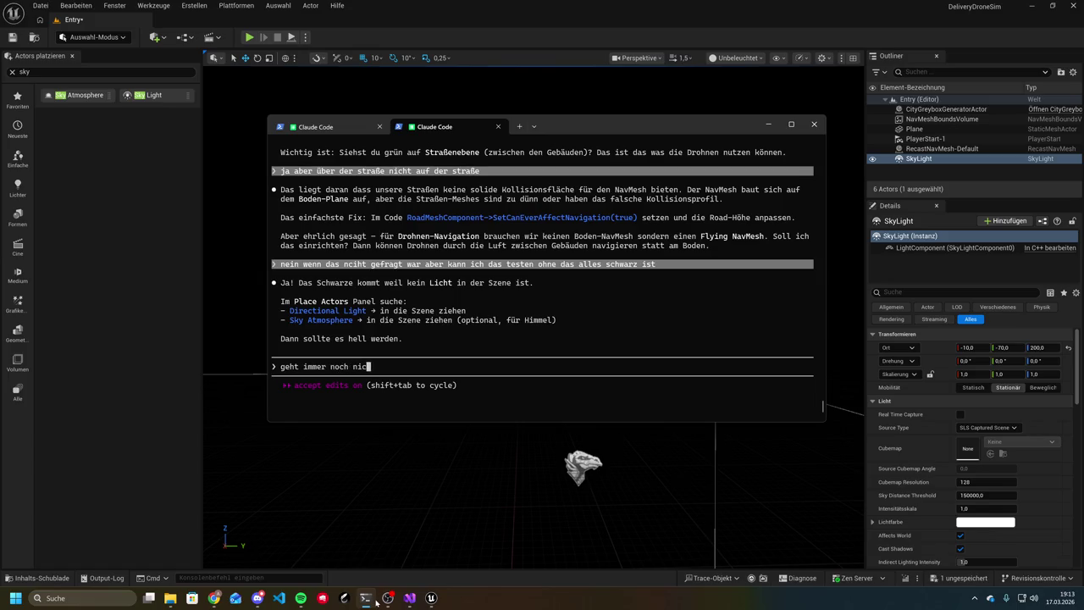
type("ht")
key("Return")
left_click(375, 603)
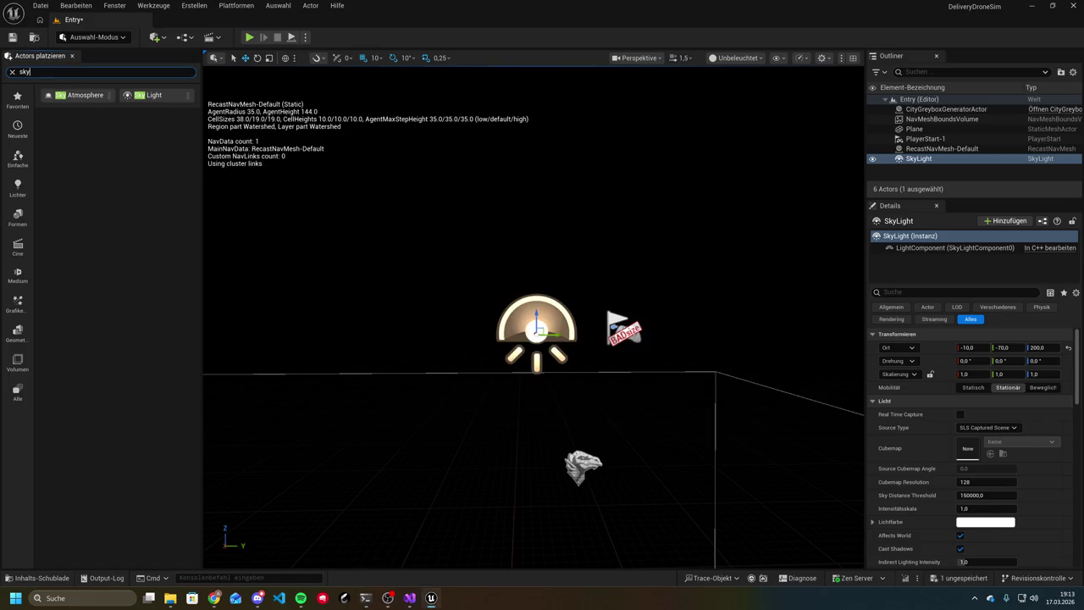
key("BackSpace")
key("BackSpace")
Place a Directional Light found by searching 'direc' and save the level
type("di")
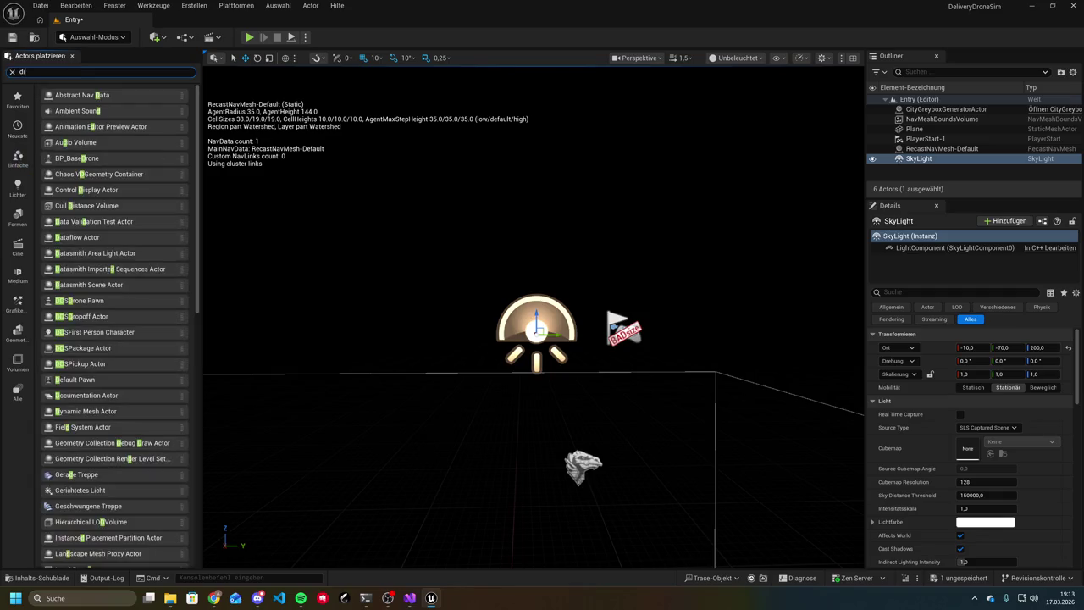
type("rectio")
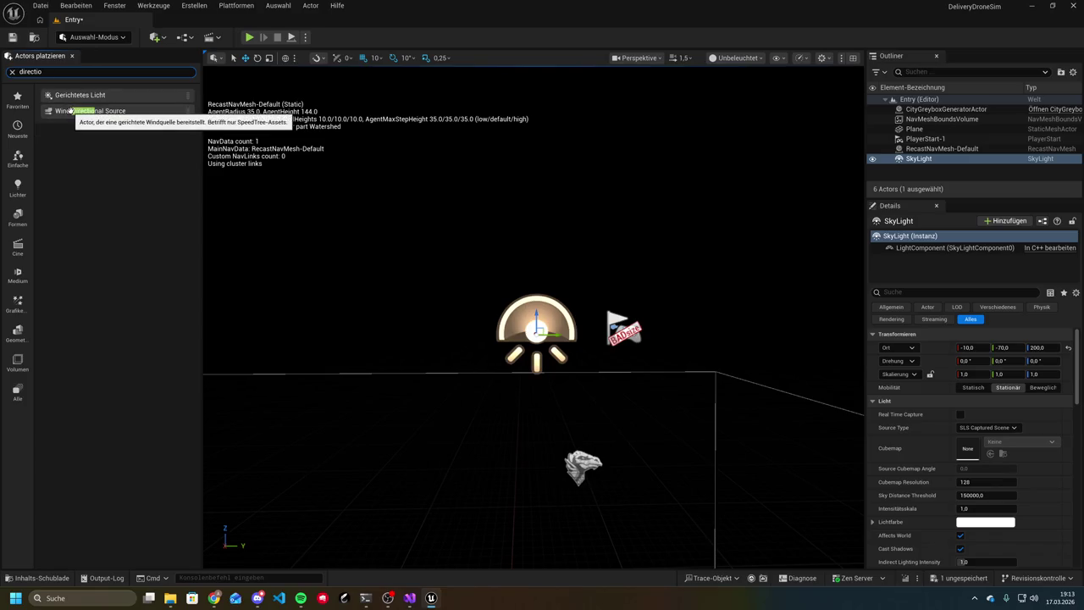
mouse_move(95, 98)
left_mouse_down()
mouse_move(288, 173)
mouse_move(411, 241)
mouse_move(436, 241)
left_mouse_up()
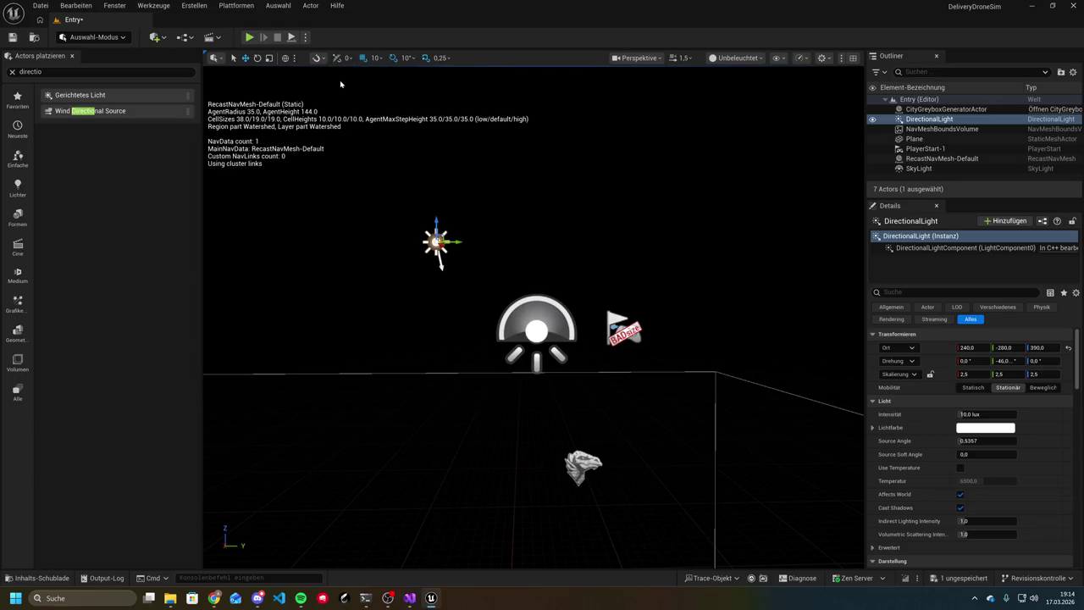
key("ctrl+s")
Play the level to see the lit city, then begin a message in Claude Code
left_click(249, 37)
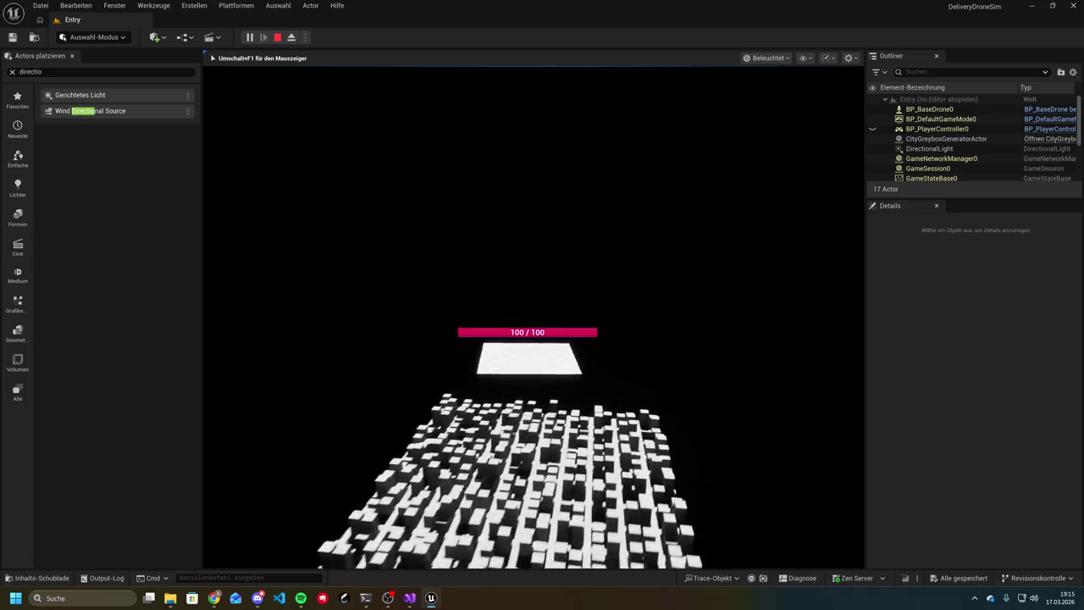
key("super")
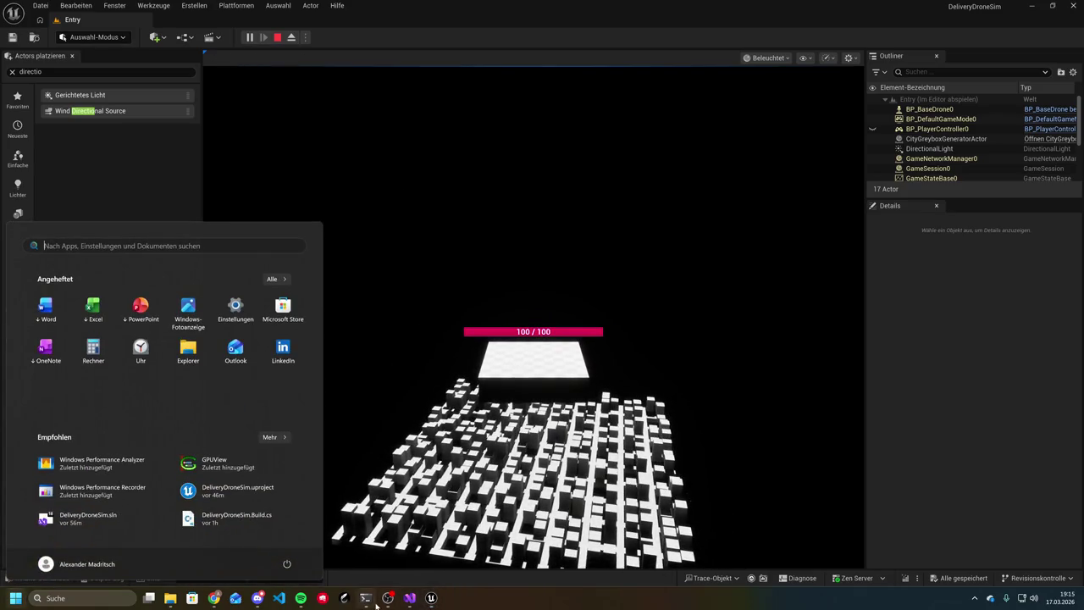
left_click(376, 598)
type("die s")
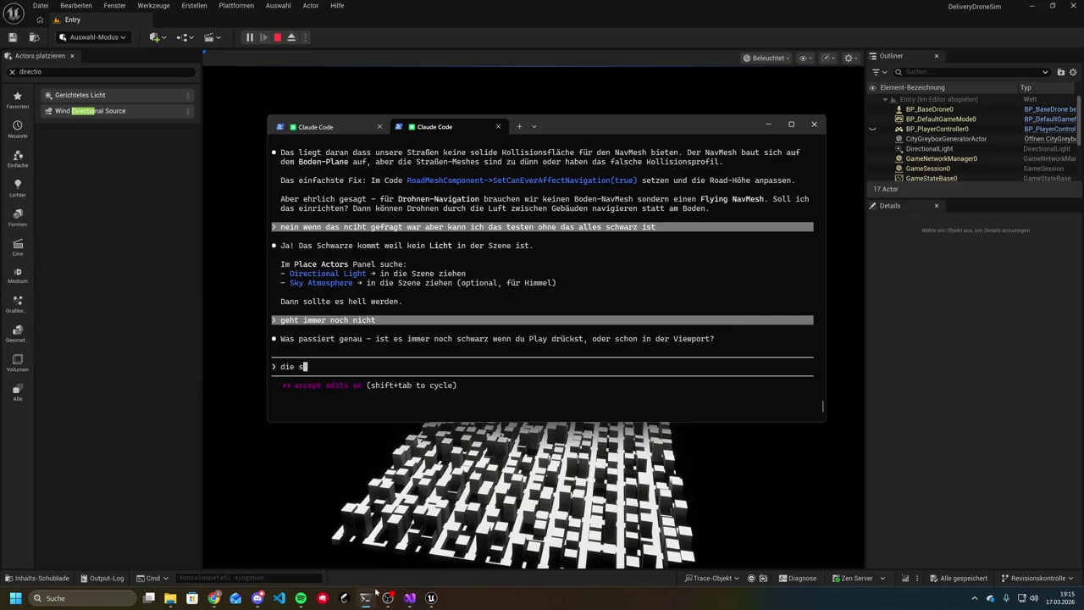
type("tatt ist extream klein im vergleich")
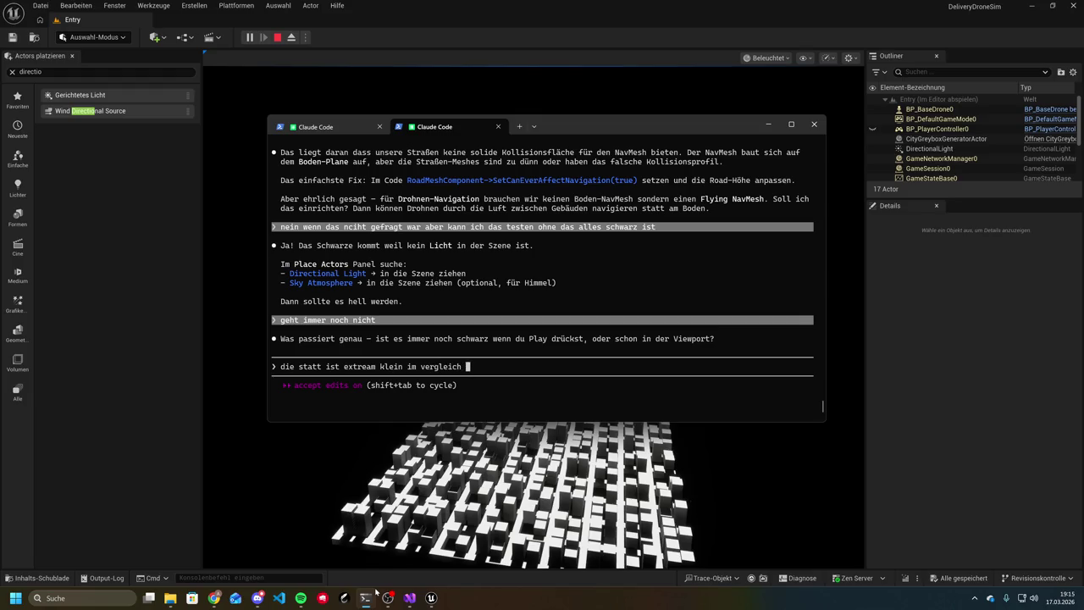
Send Claude Code the complaint that the city is too small for the drone, then stop playing
type("e")
key("Return")
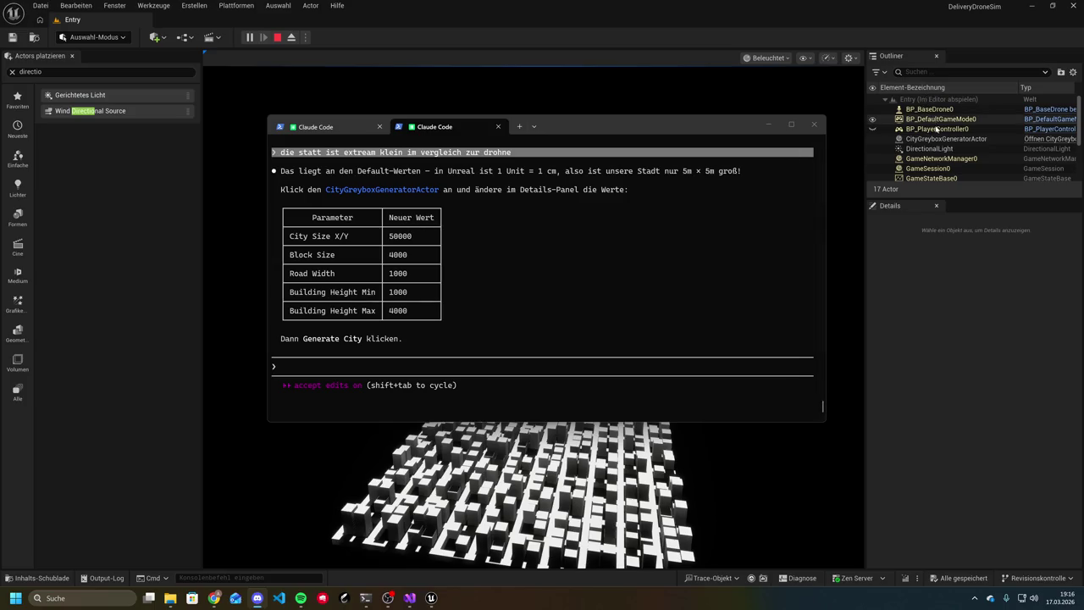
left_click(277, 38)
Delete the DirectionalLight and SkyLight, then select the CityGreyboxGeneratorActor
left_click(966, 118)
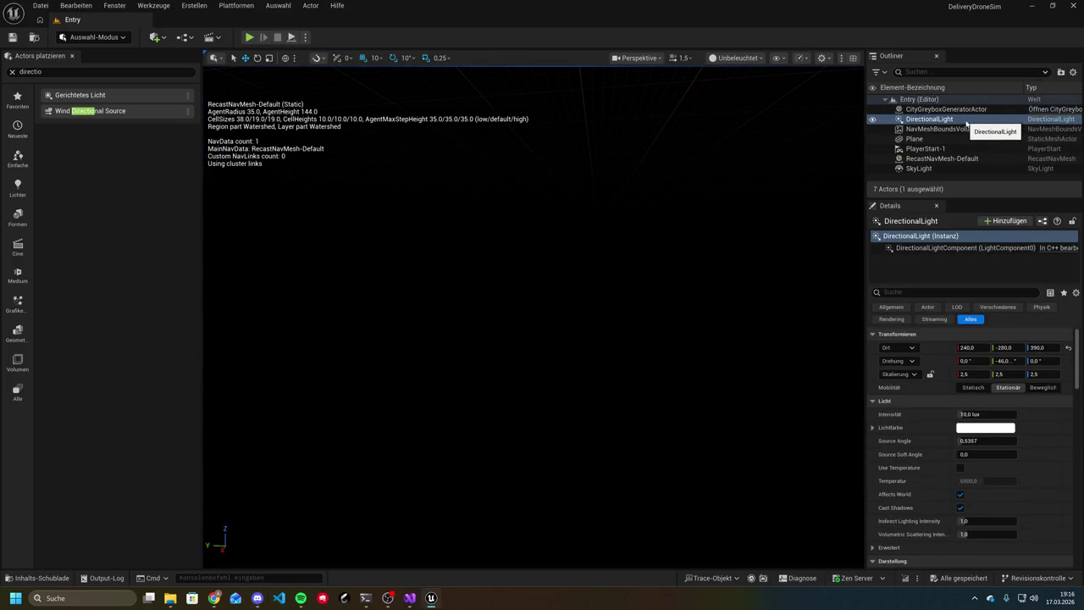
key("Delete")
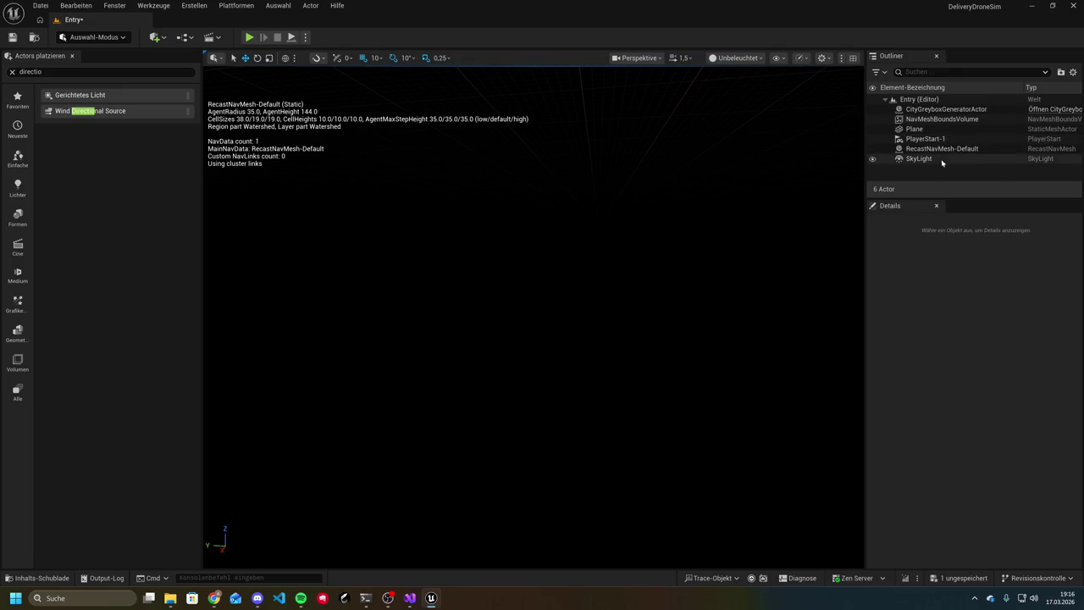
left_click(940, 160)
key("Delete")
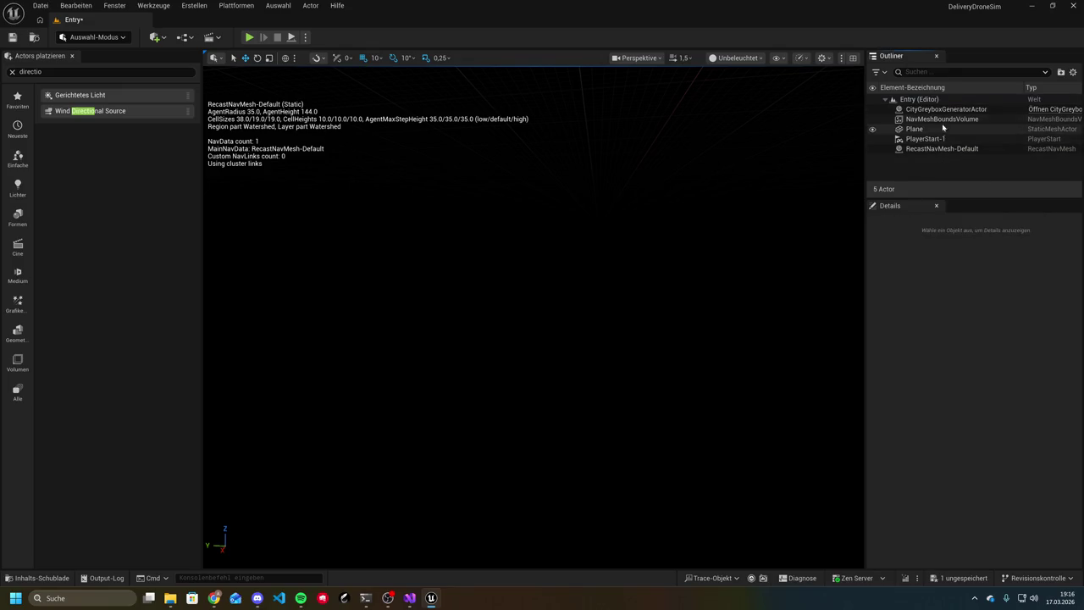
left_click(946, 111)
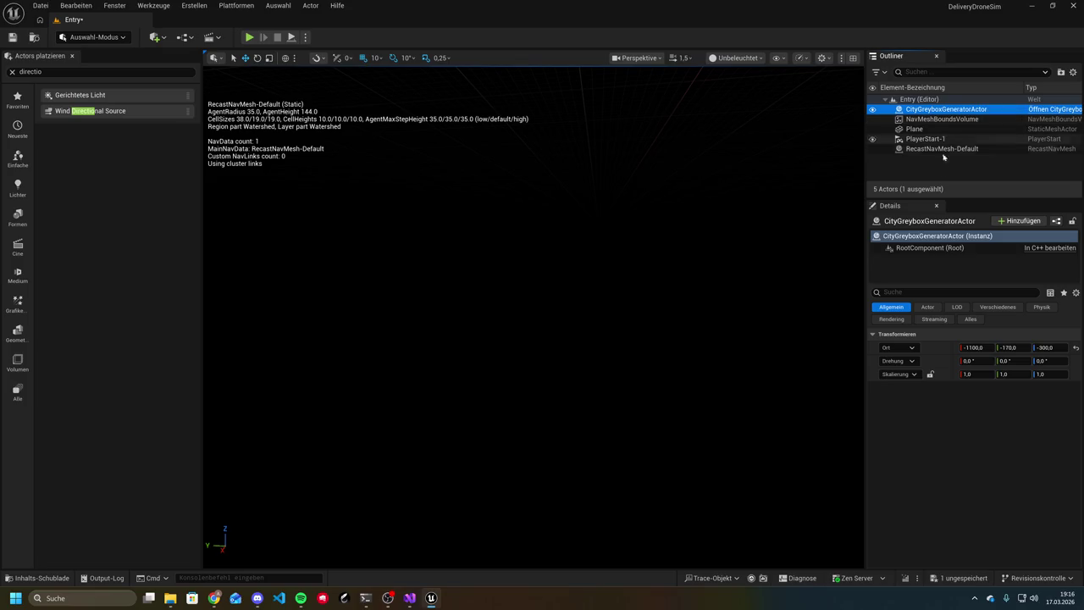
left_click(363, 599)
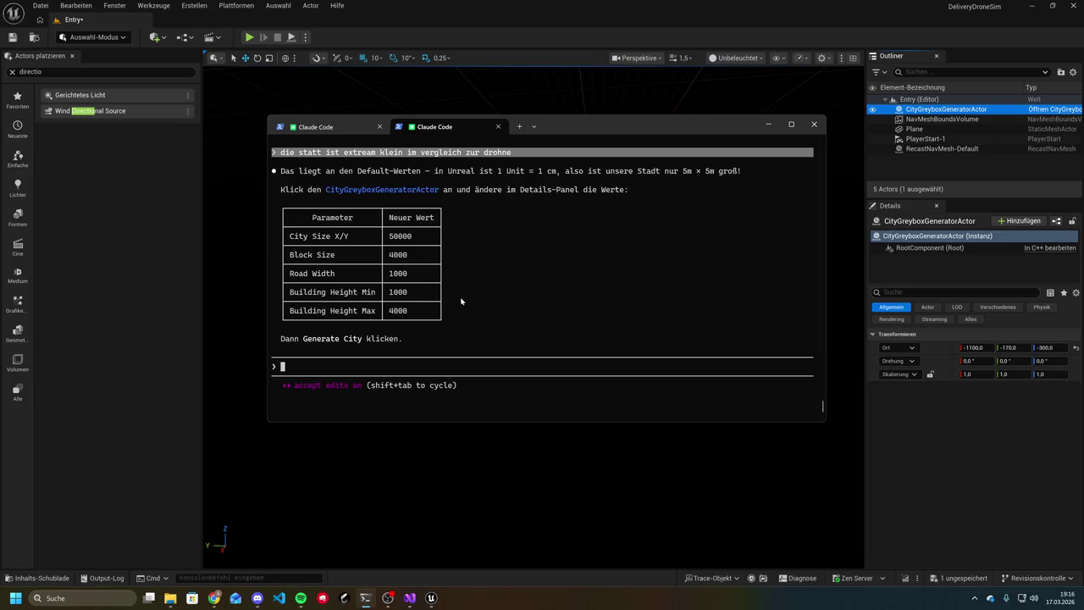
Have Claude Code write the larger defaults itself: CitySize 50000, BlockSize 4000, RoadWidth 1000, heights 1000–4000
type("kannst du das nciht machen")
key("Return")
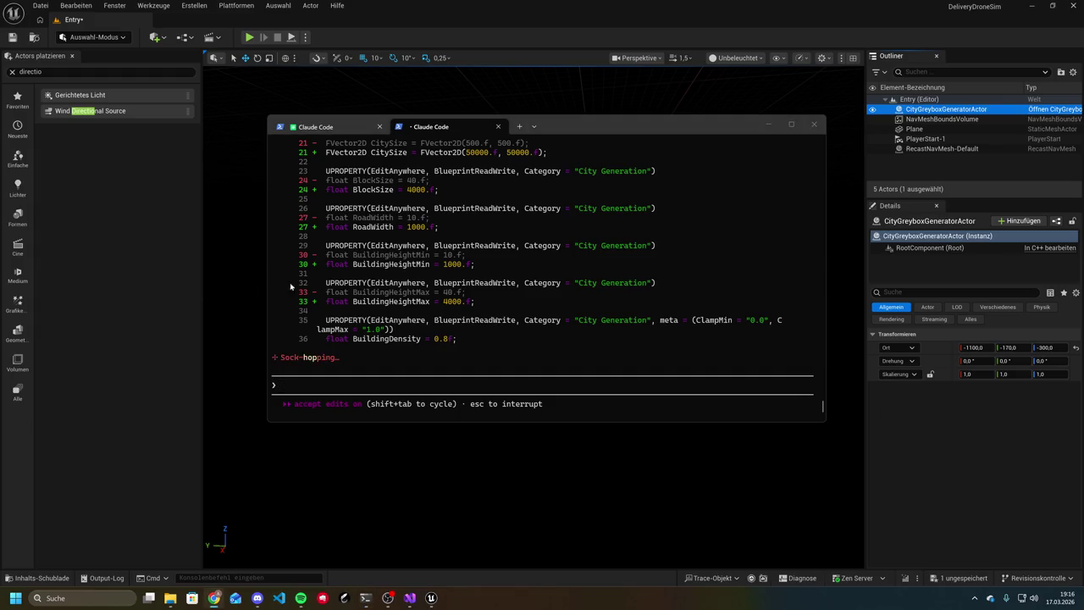
left_click(517, 386)
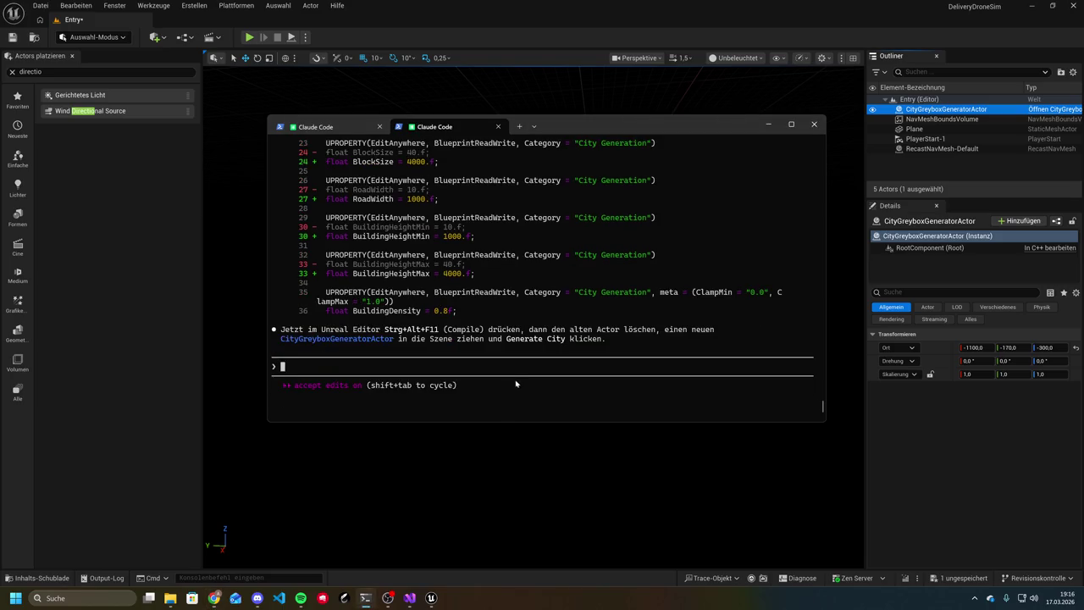
left_click(485, 500)
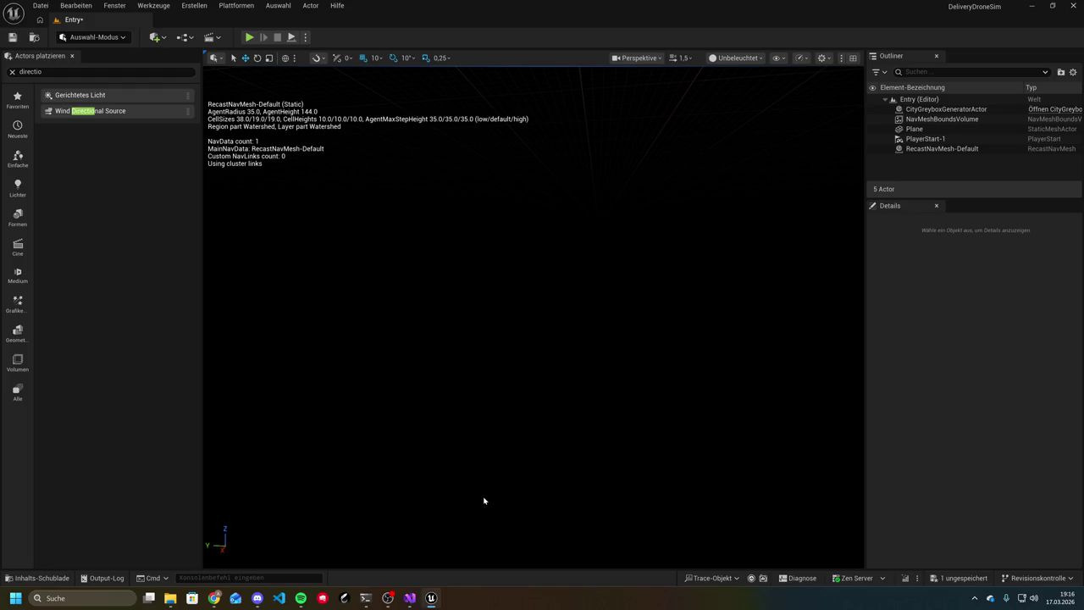
Recompile the enlarged generator defaults with Live Coding (Ctrl+Alt+F11)
key("ctrl+alt+F11")
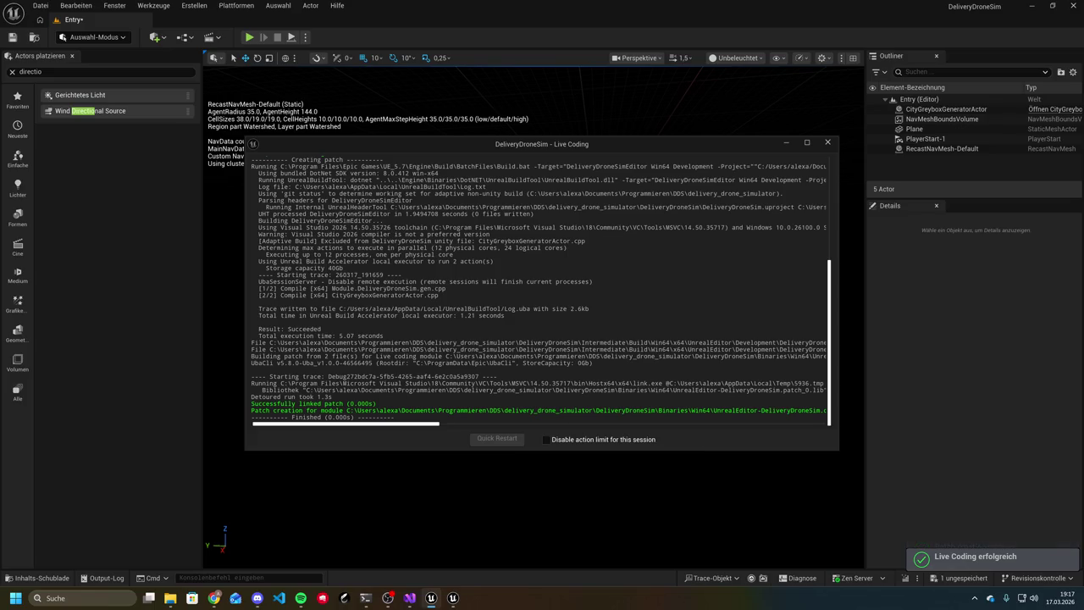
left_click(828, 143)
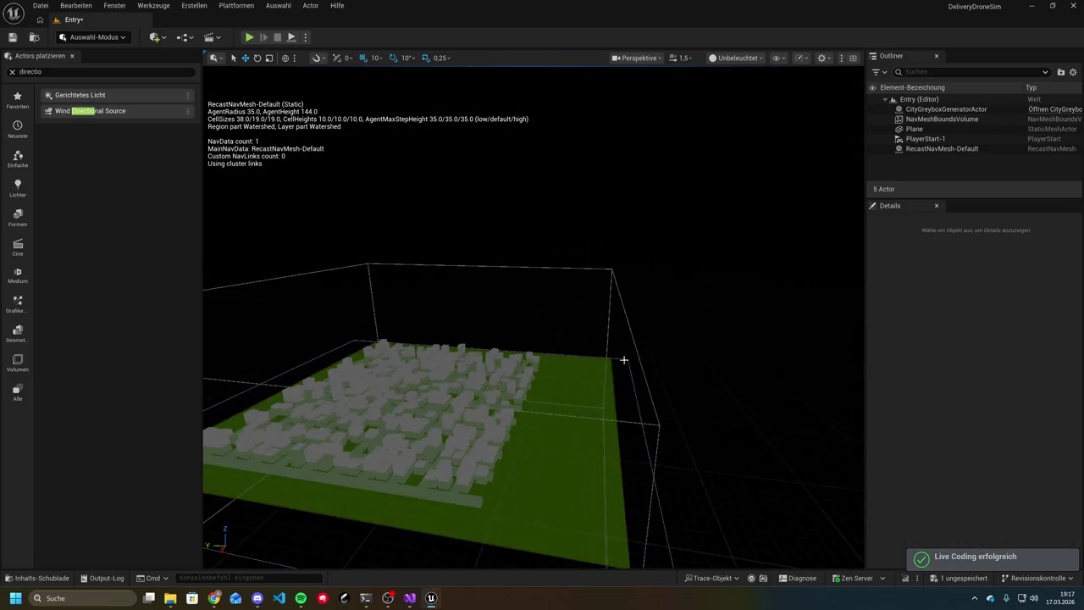
scroll(532, 409, "down", 5)
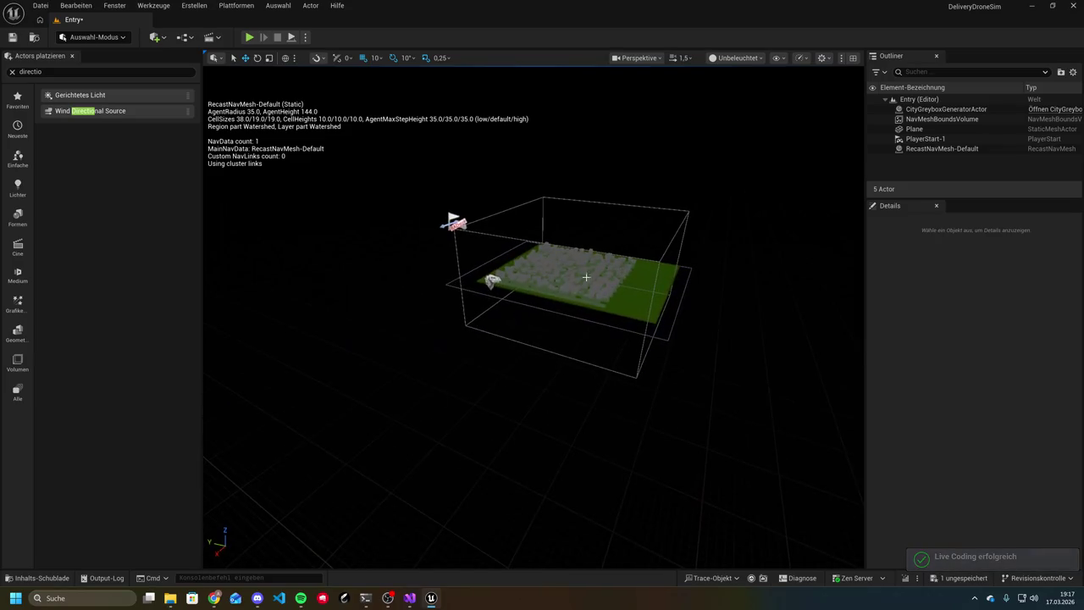
Delete the old CityGreyboxGeneratorActor and place a fresh City Greybox Generator Actor over the Plane
left_click(932, 110)
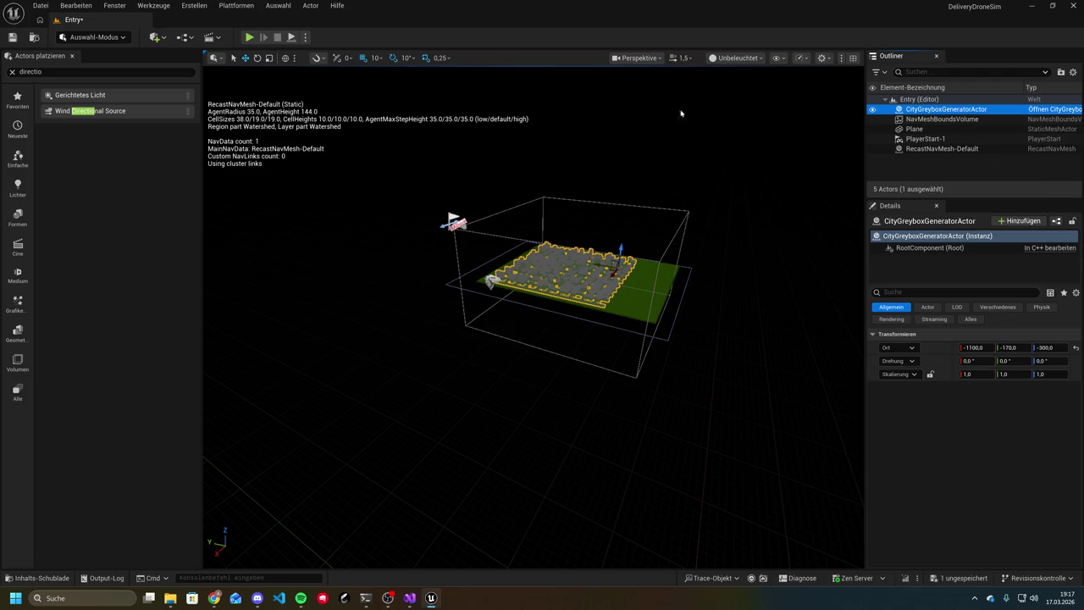
left_click(91, 95)
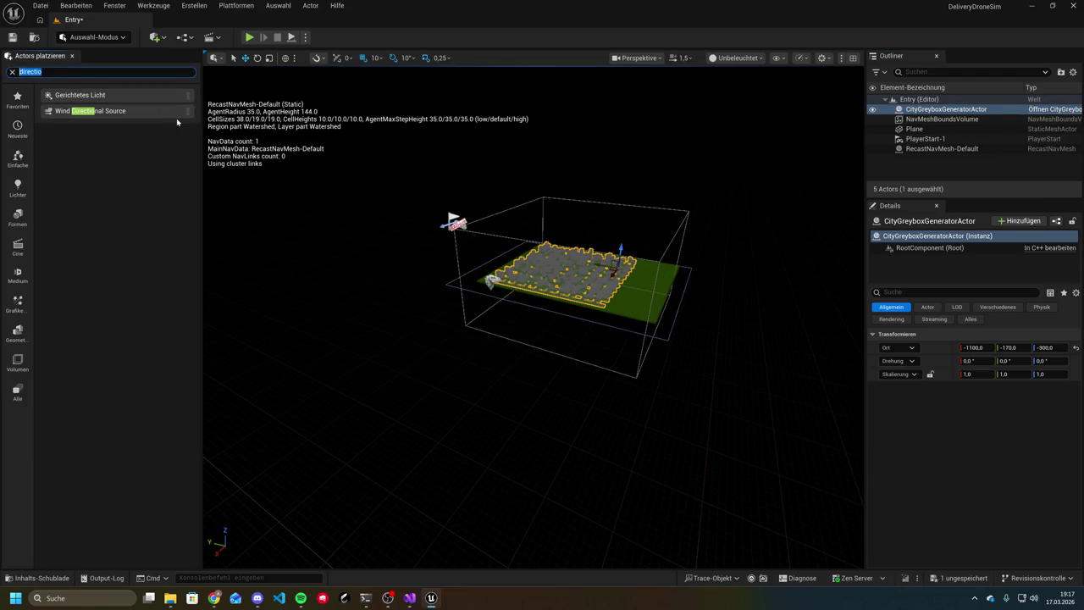
type("cit")
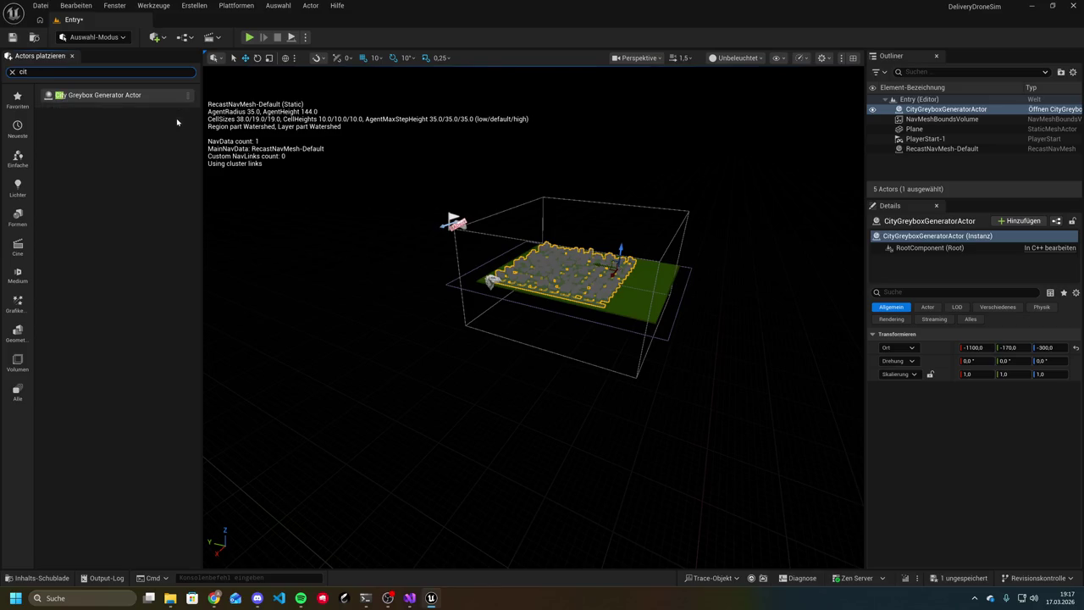
mouse_move(102, 95)
left_mouse_down()
mouse_move(339, 144)
mouse_move(784, 194)
mouse_move(929, 167)
left_mouse_up()
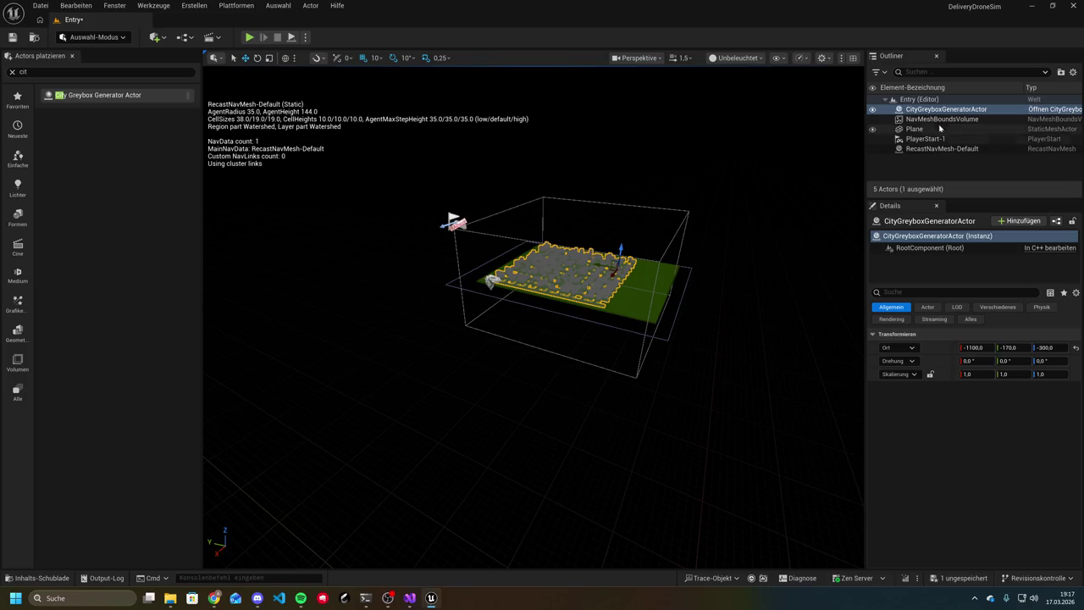
key("Delete")
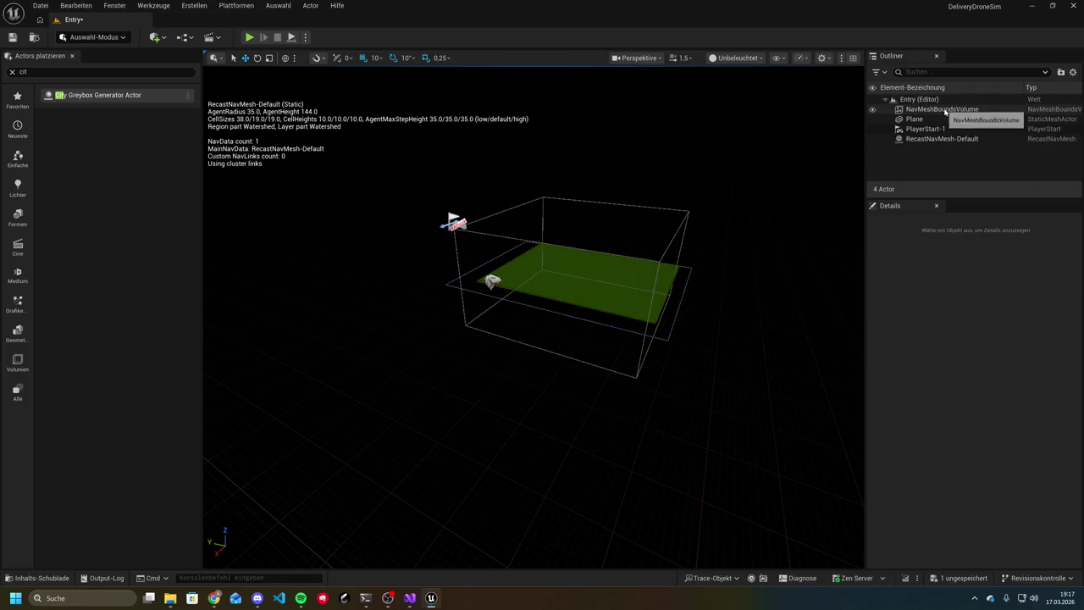
mouse_move(118, 96)
left_mouse_down()
mouse_move(877, 144)
mouse_move(927, 169)
mouse_move(916, 112)
mouse_move(914, 196)
left_mouse_up()
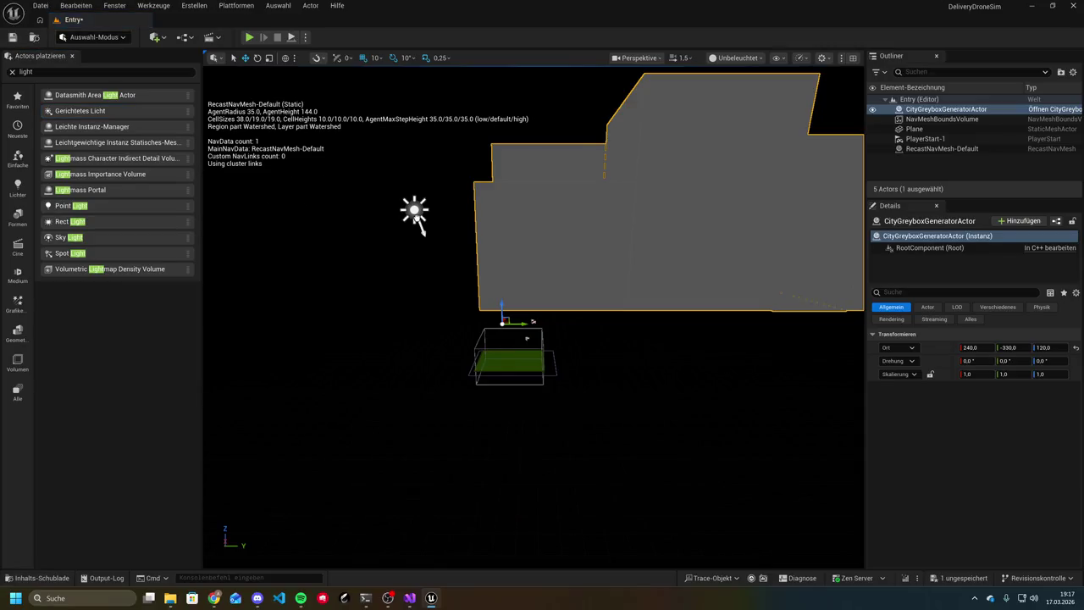
Play the level and fly the drone between the enlarged greybox buildings to judge their scale
left_click(247, 38)
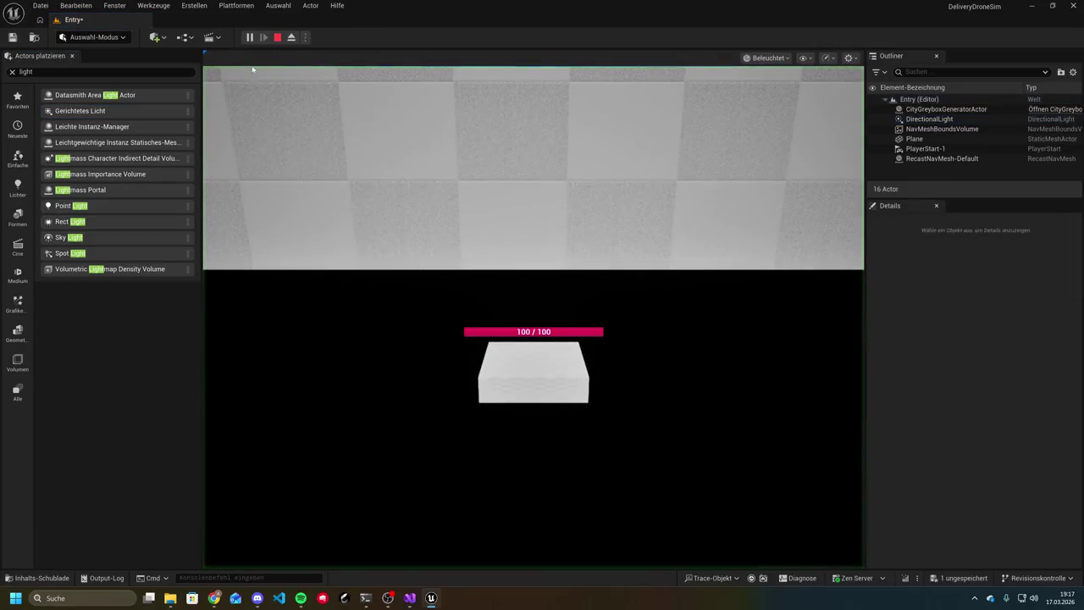
left_click(624, 289)
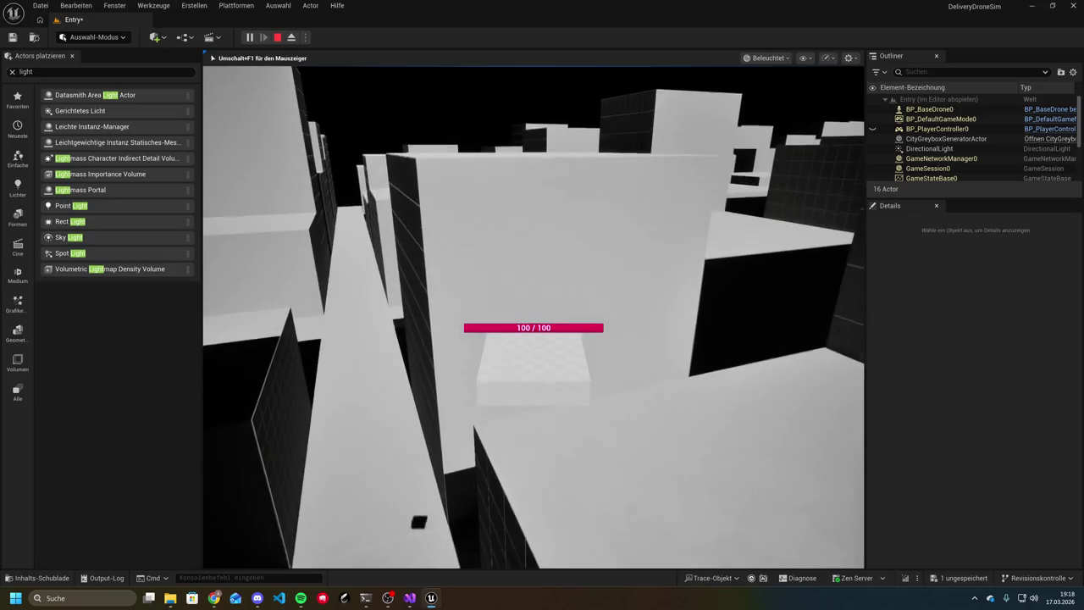
key("super")
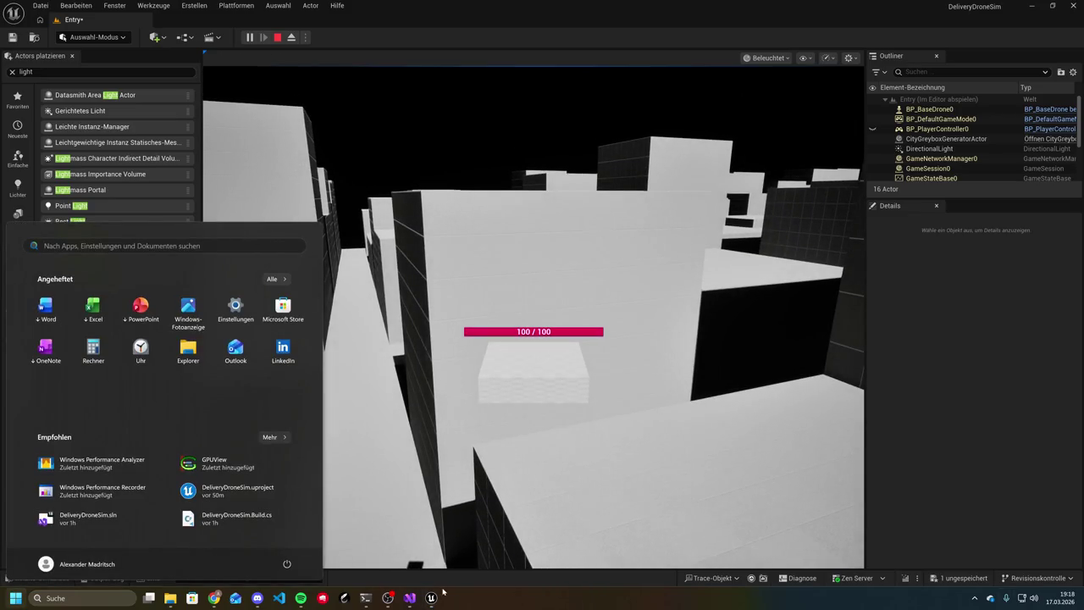
left_click(368, 597)
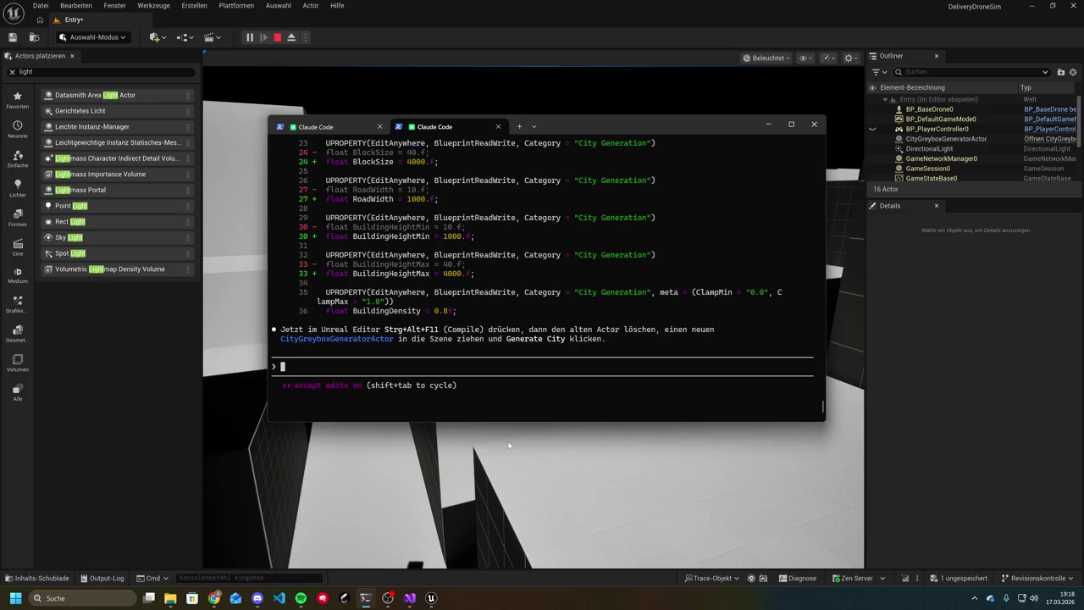
Tell Claude Code the city is too big and request 3/4 values (BlockSize 3000, RoadWidth 750, heights 750–3000)
type("jetzt is")
type("t es ein ")
type("wenig zu gr")
type("oß")
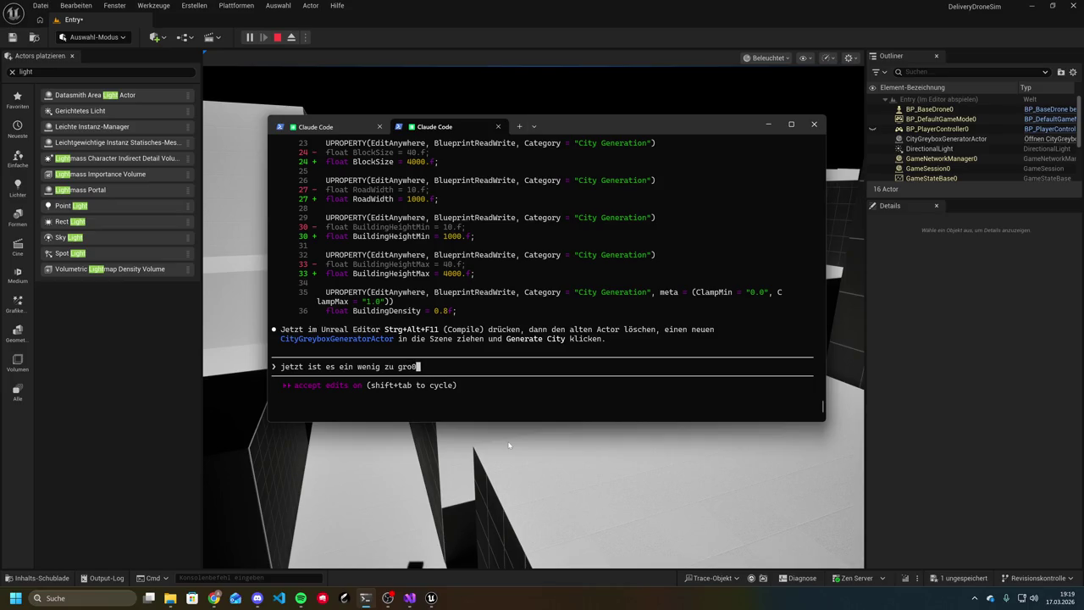
key("Return")
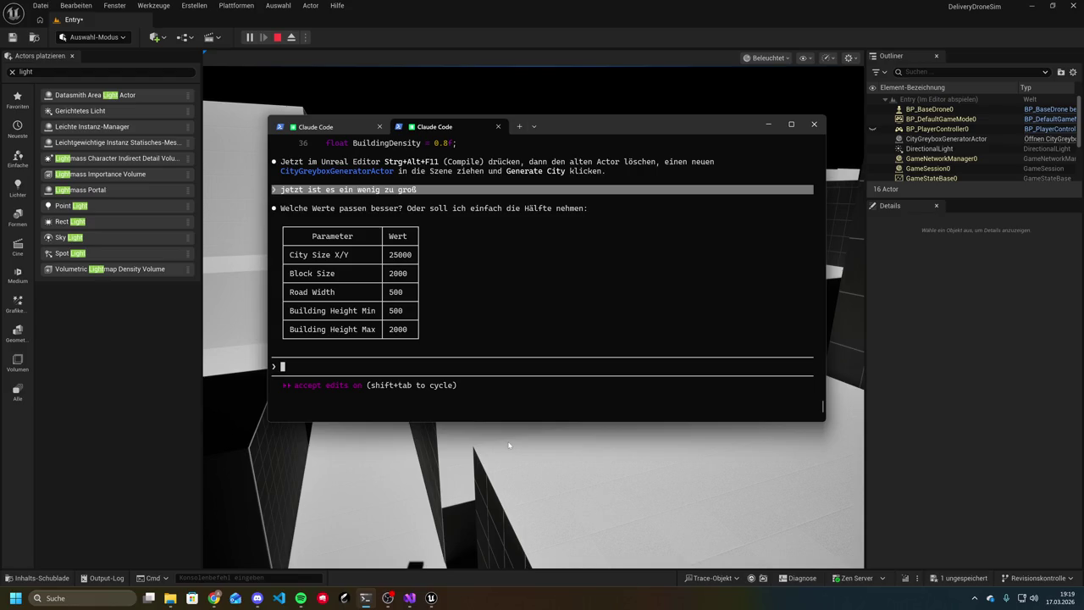
type("mach 3/4 d")
type("n")
key("Return")
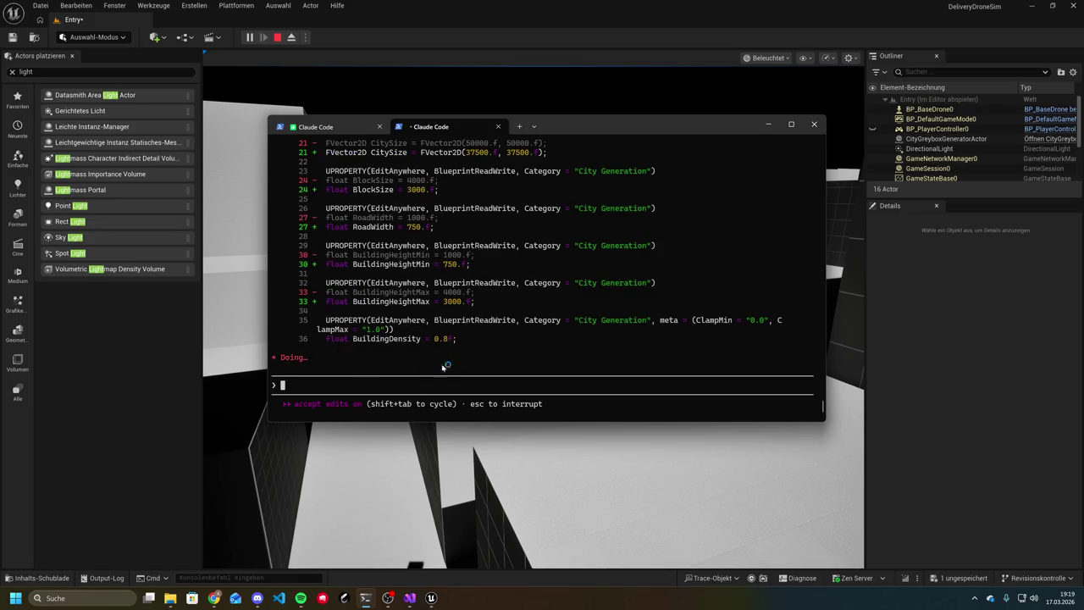
scroll(470, 319, "up", 9)
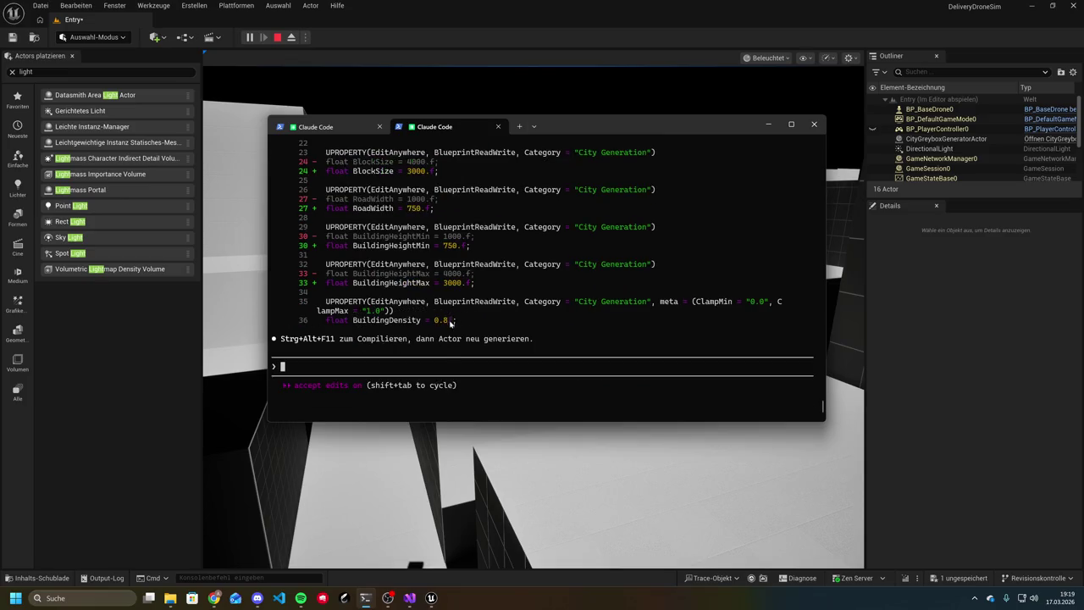
left_click(463, 504)
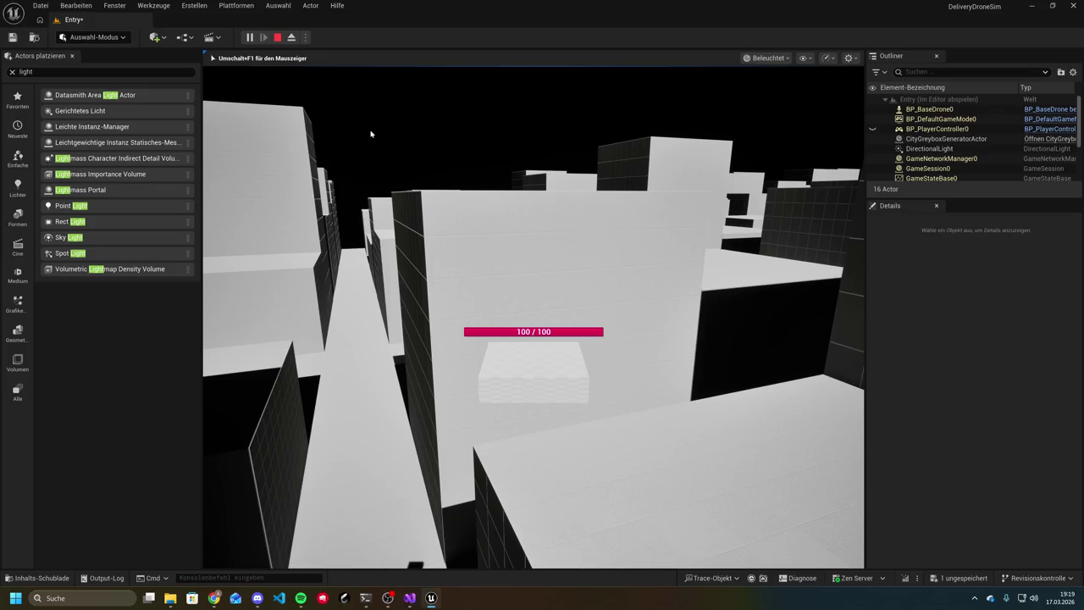
Stop the play session and recompile the three-quarter city defaults with Live Coding
left_click(276, 38)
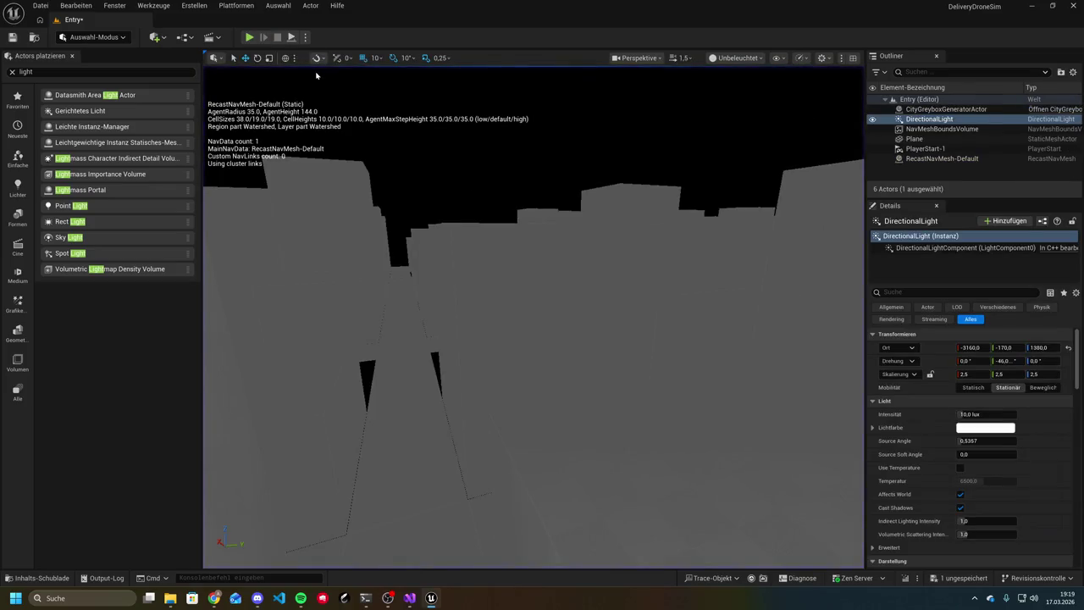
key("ctrl+alt+F11")
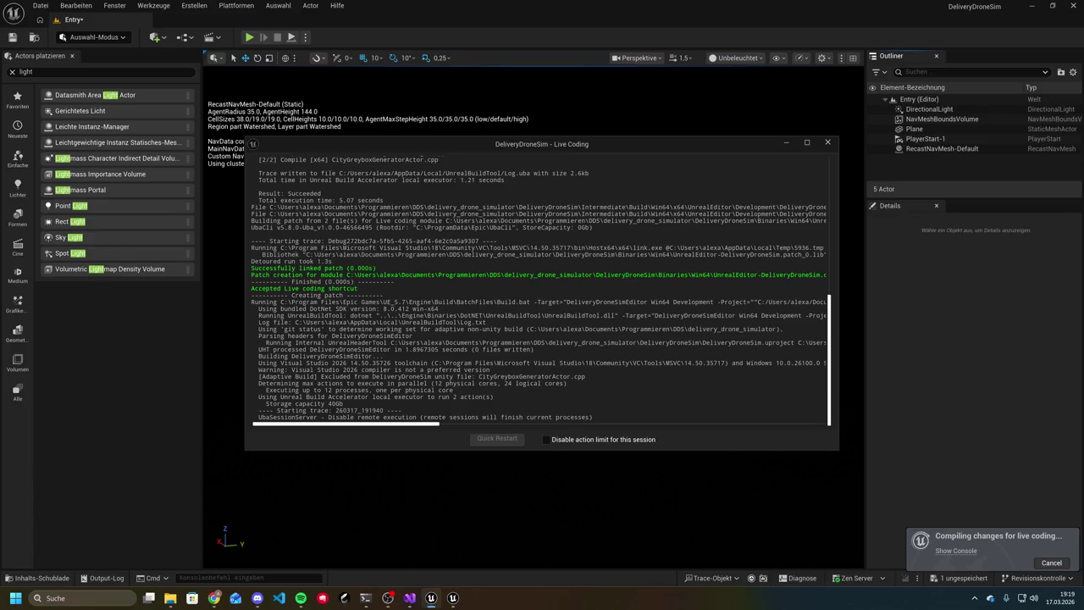
left_click(829, 144)
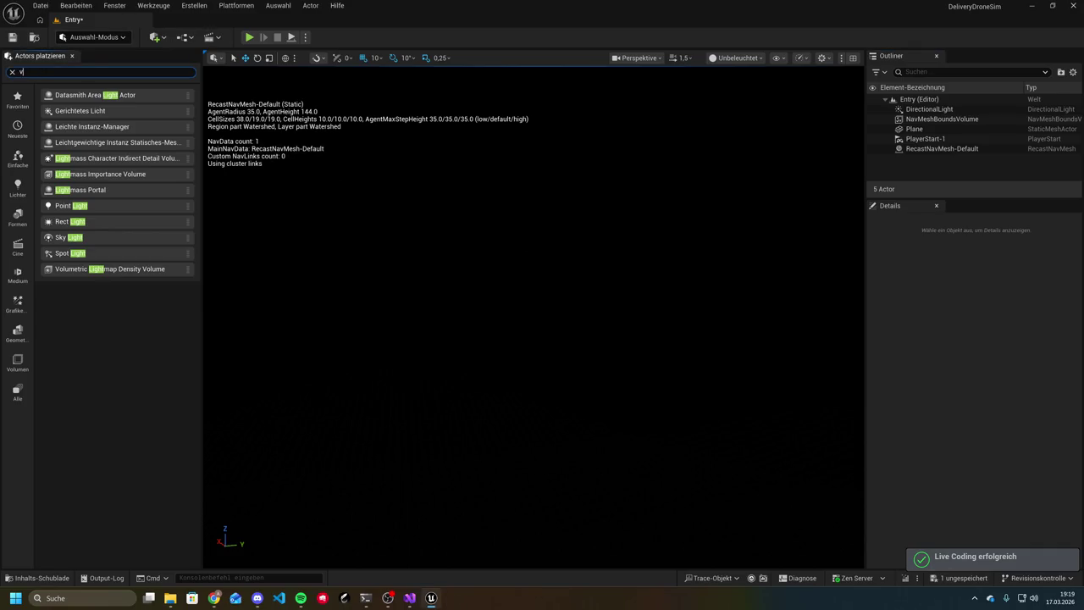
Place a new City Greybox Generator Actor in the level and nudge it along X
key("BackSpace")
type("city")
mouse_move(560, 157)
left_mouse_down()
mouse_move(920, 264)
mouse_move(711, 188)
left_mouse_up()
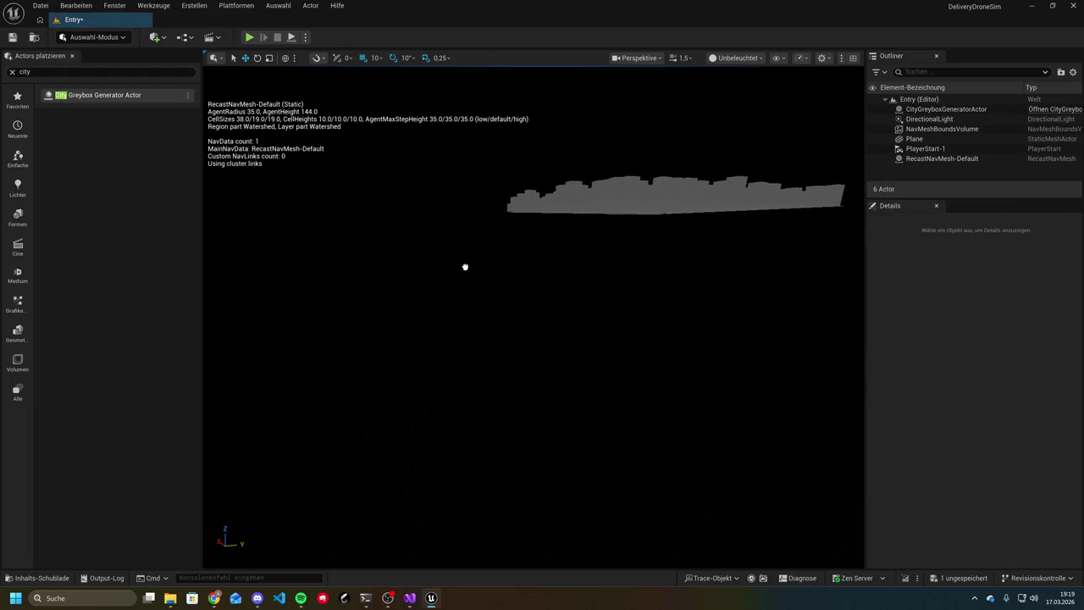
left_click_drag(465, 267, 465, 267)
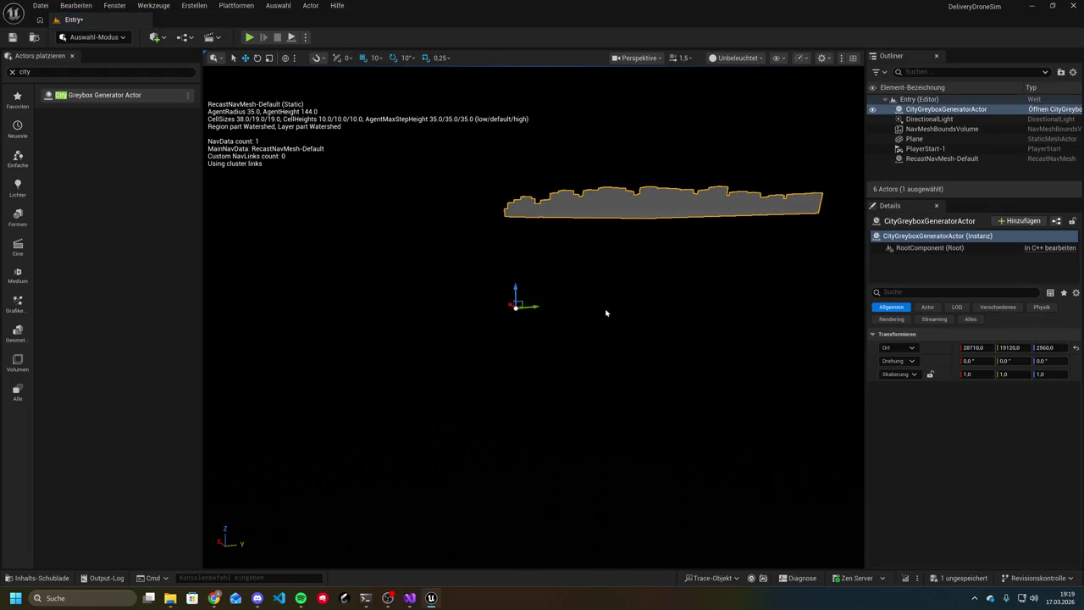
mouse_move(577, 291)
left_mouse_down()
mouse_move(651, 285)
mouse_move(609, 368)
left_mouse_up()
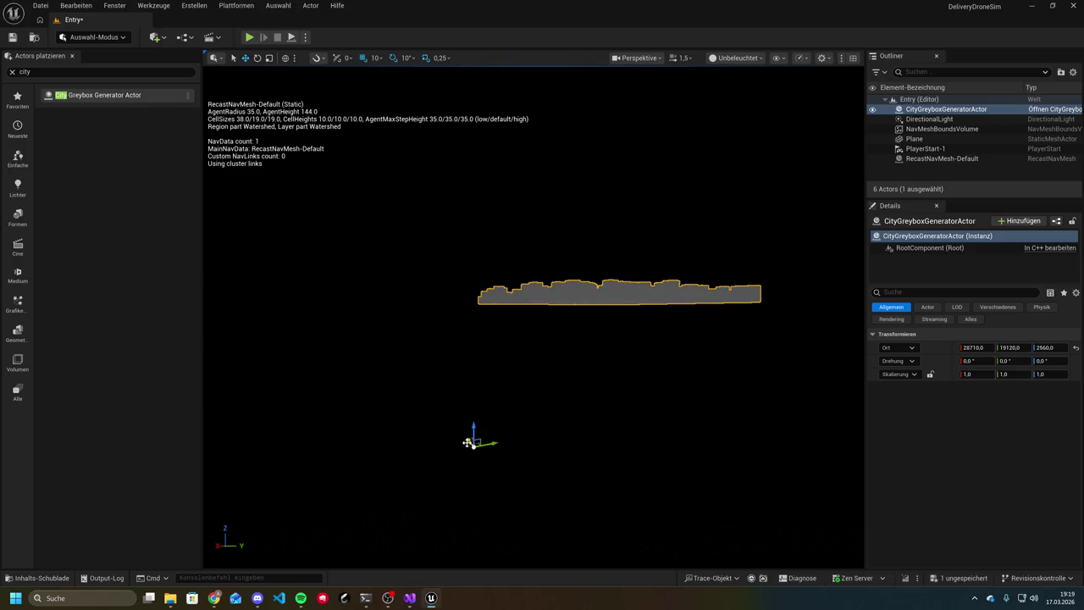
mouse_move(470, 442)
left_mouse_down()
mouse_move(658, 543)
mouse_move(409, 426)
mouse_move(606, 504)
left_mouse_up()
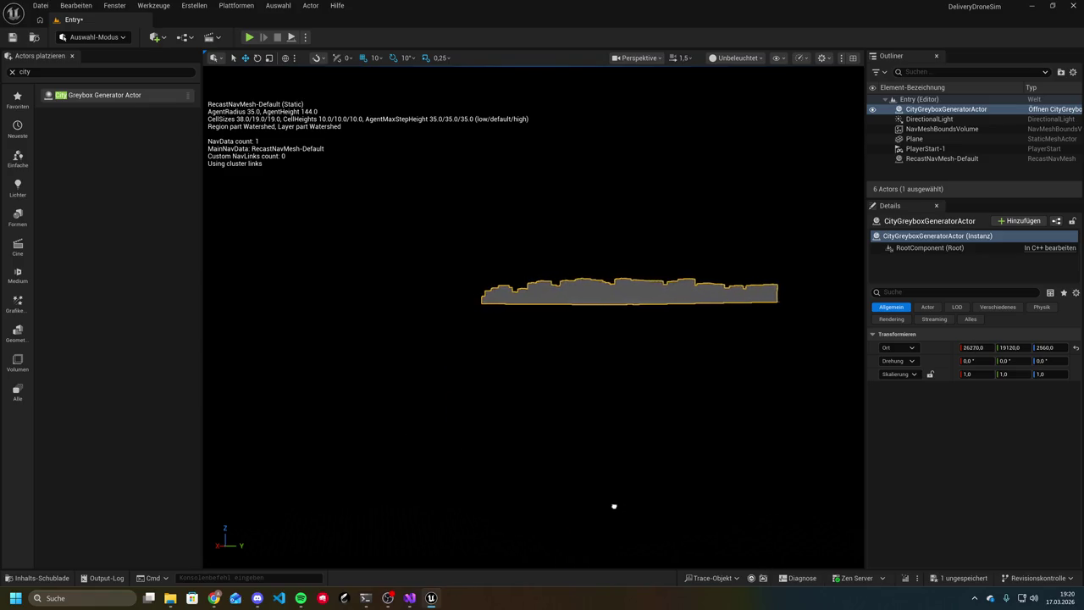
Frame the player start and the new city to compare their positions
left_click(915, 139)
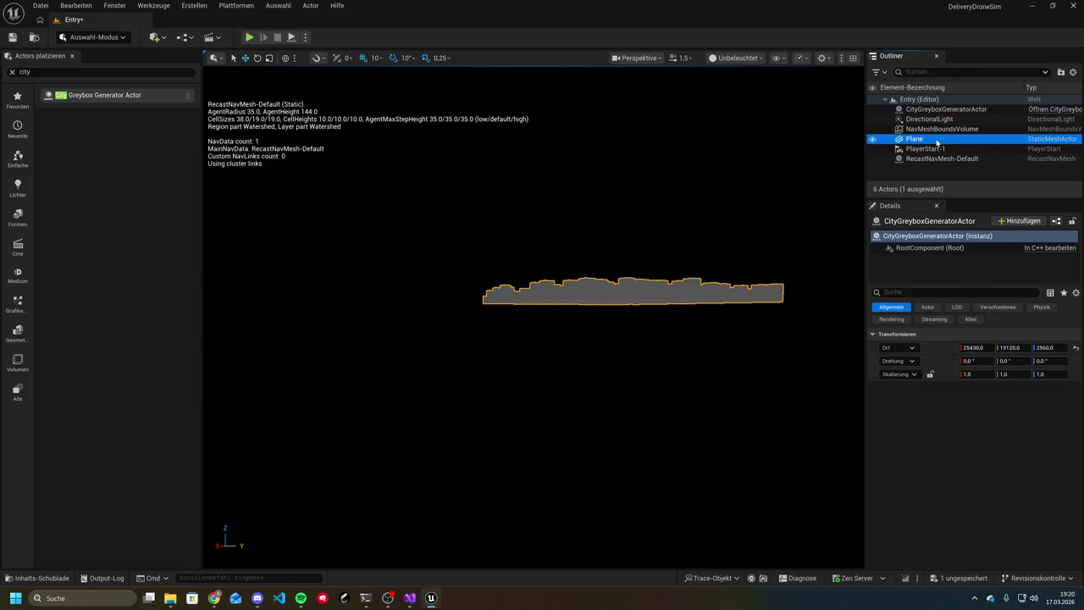
double_click(924, 148)
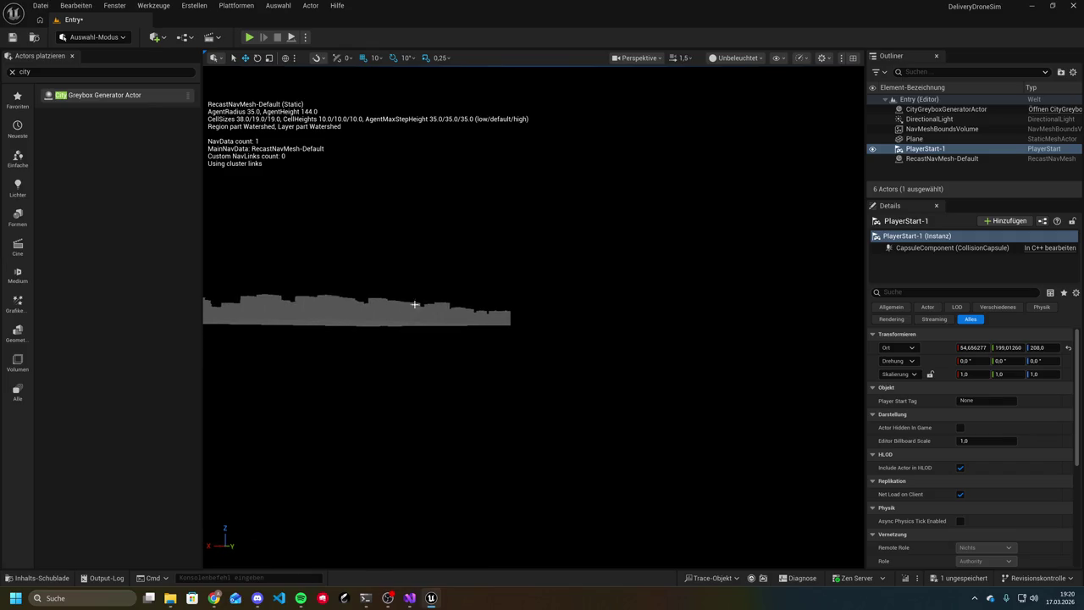
left_click(442, 322)
key("f")
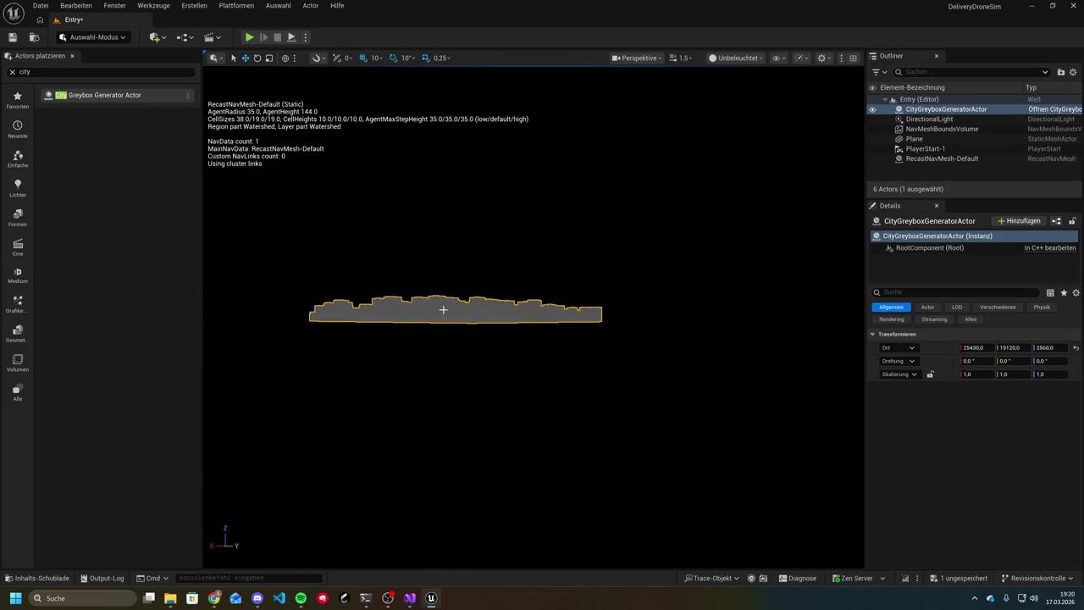
mouse_move(526, 304)
left_mouse_down()
mouse_move(559, 304)
mouse_move(503, 310)
left_mouse_up()
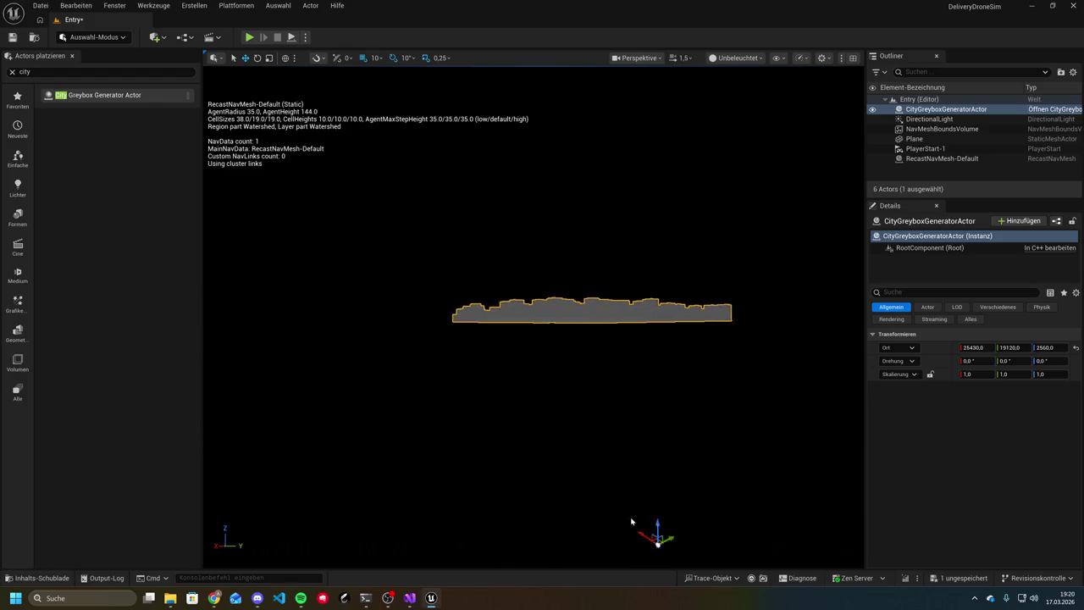
left_click_drag(628, 522, 545, 407)
Push the city generator along negative X to -68570 and start a test flight
mouse_move(299, 352)
left_mouse_down()
mouse_move(750, 339)
mouse_move(769, 314)
mouse_move(333, 470)
left_mouse_up()
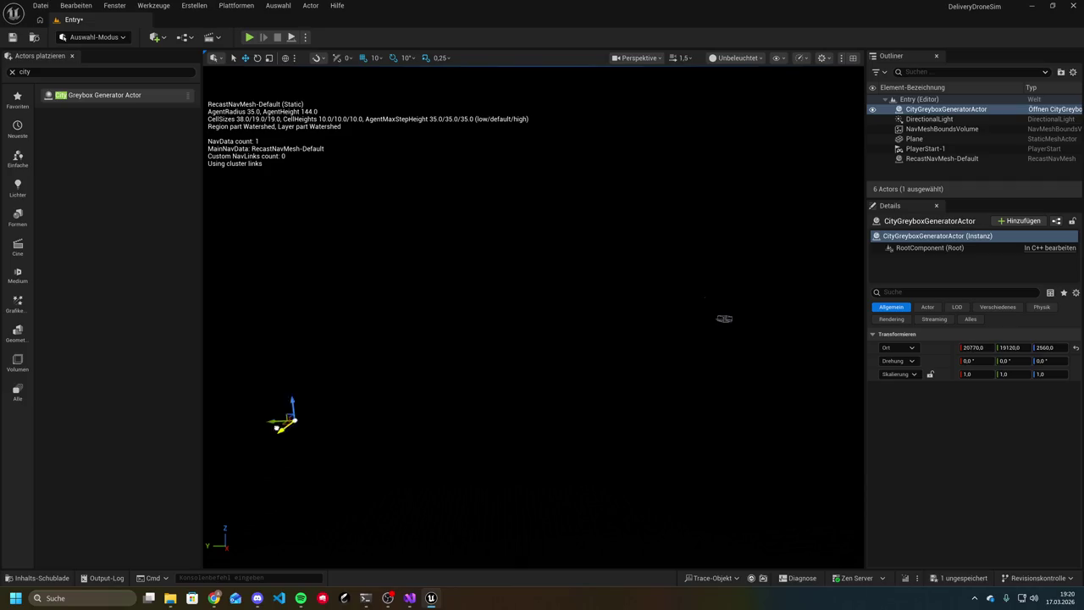
mouse_move(397, 285)
left_mouse_down()
mouse_move(545, 232)
mouse_move(515, 267)
mouse_move(665, 289)
left_mouse_up()
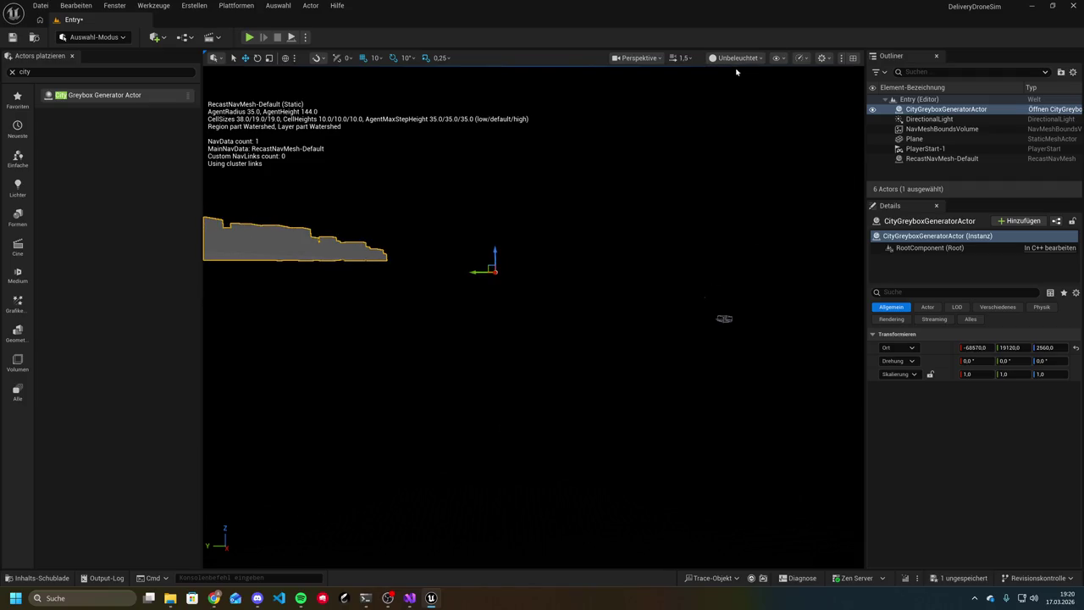
left_click(250, 37)
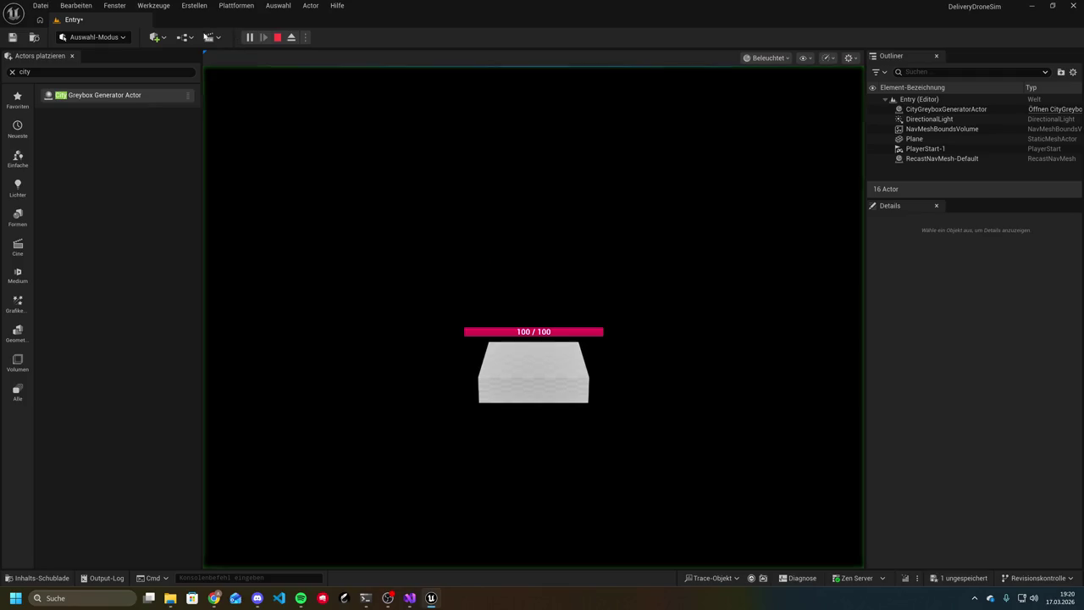
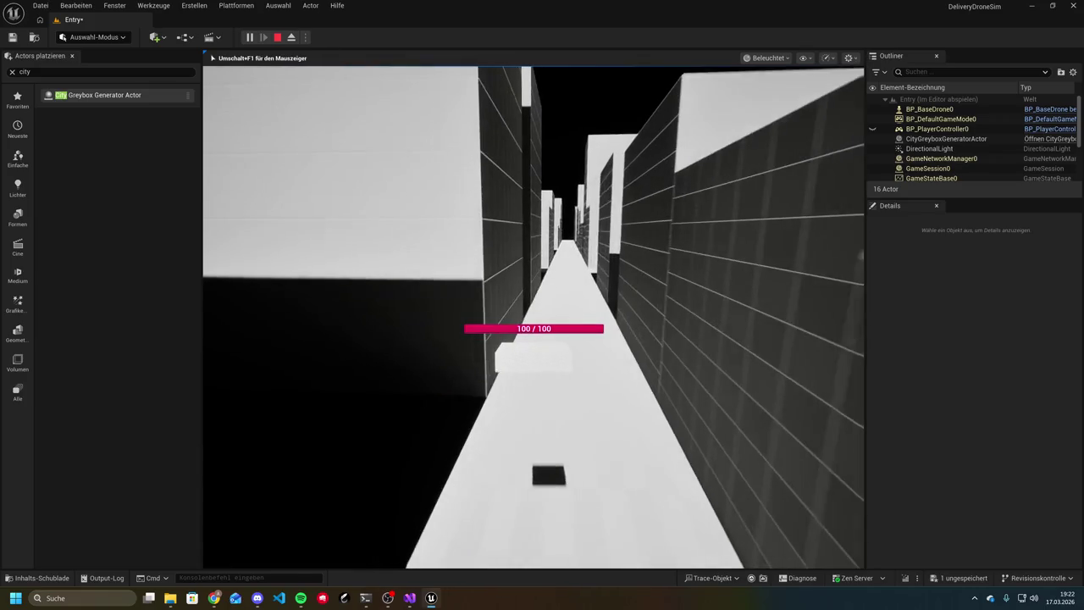
Stop the play session, drag the city generator actor along Y to -10810, and frame it
key("Escape")
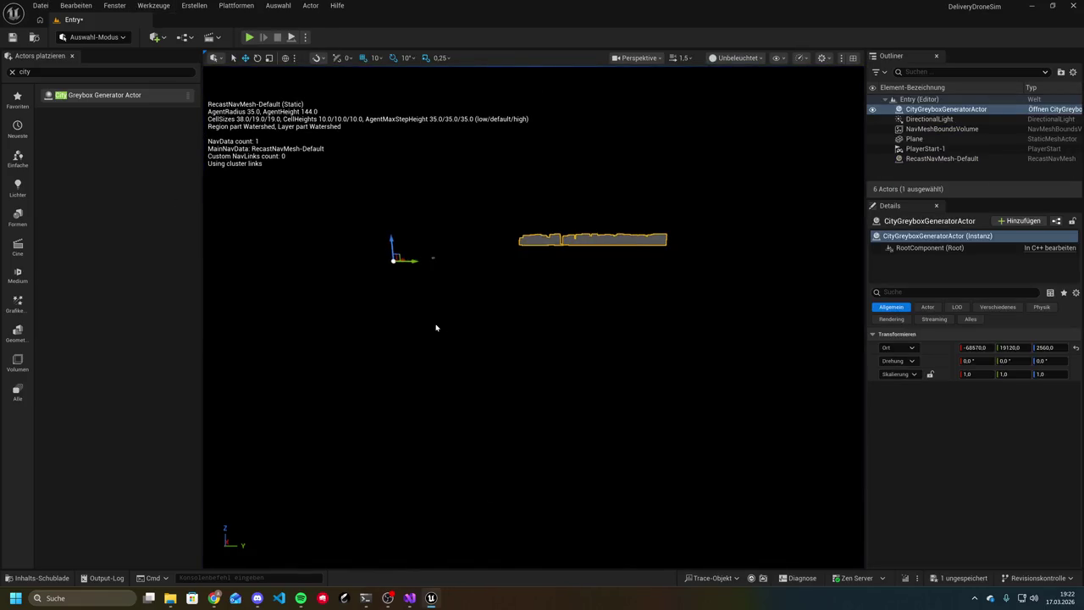
mouse_move(413, 261)
left_mouse_down()
mouse_move(231, 256)
mouse_move(238, 265)
left_mouse_up()
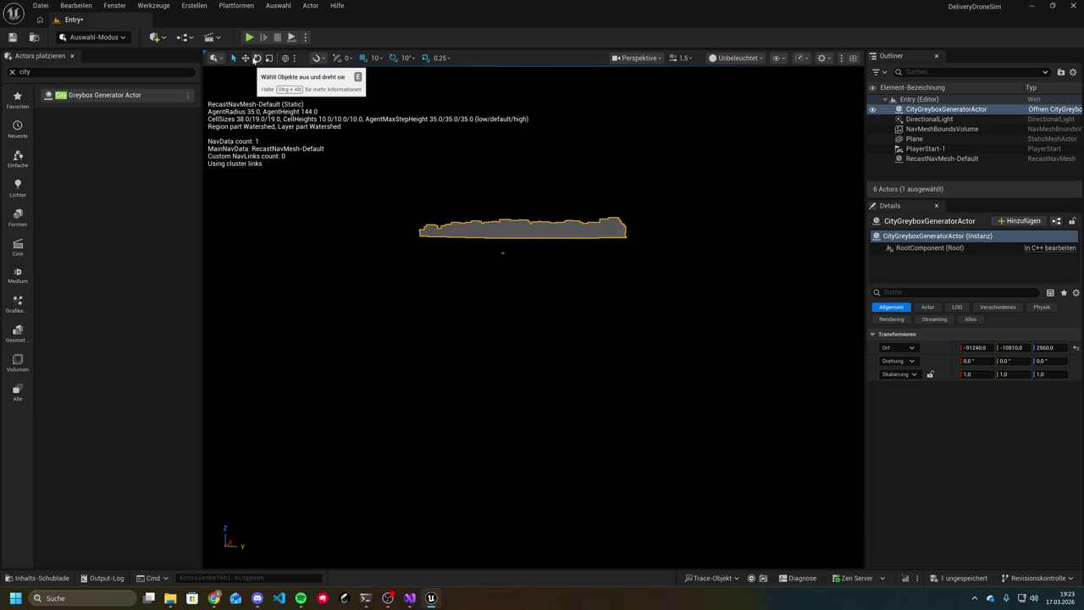
left_click(245, 58)
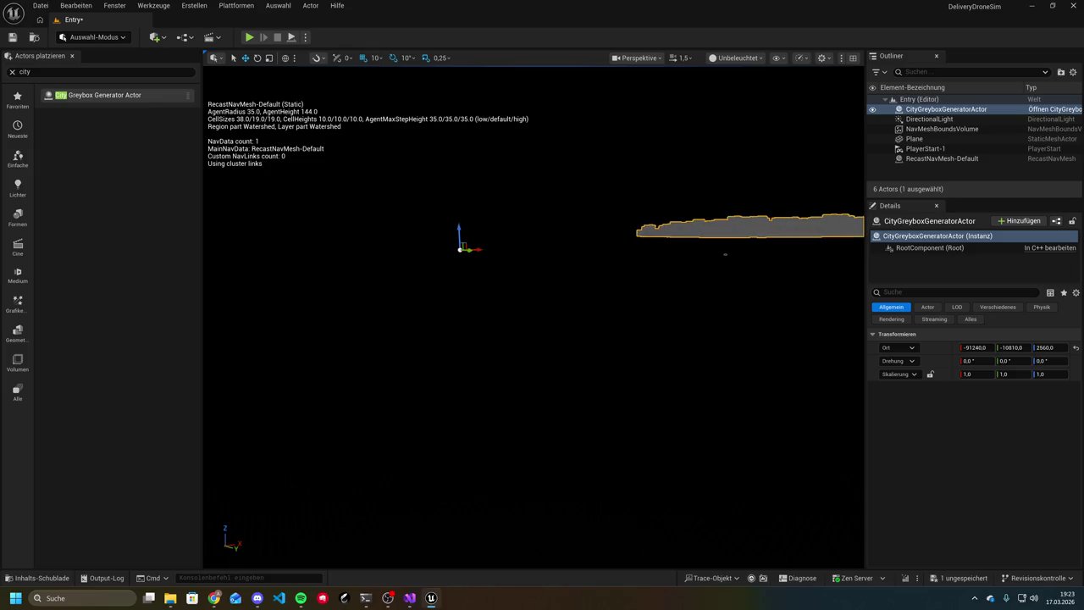
key("f")
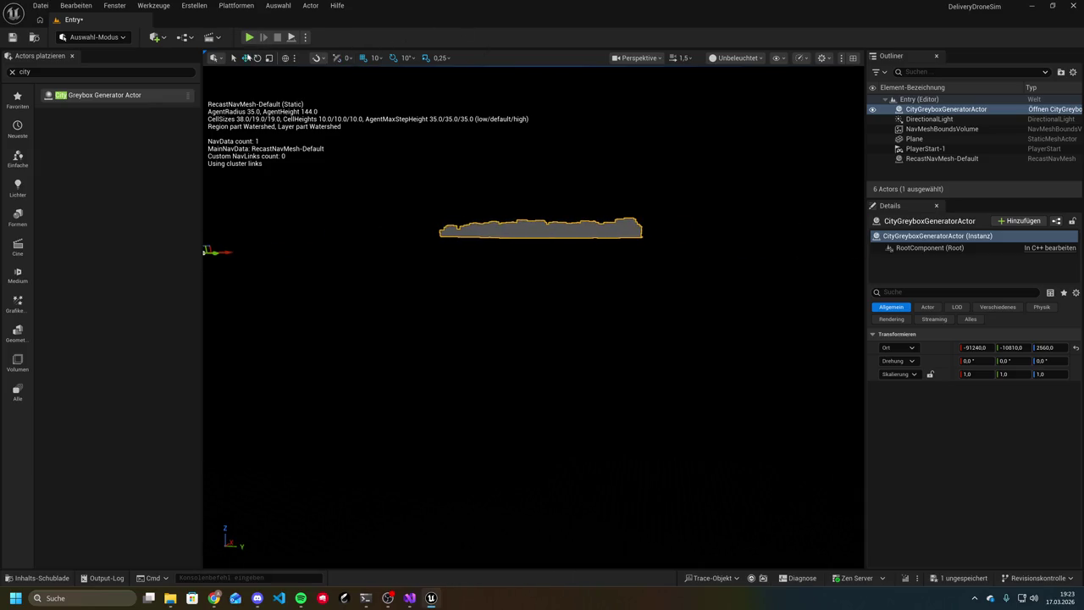
Check the transform tool options without changing anything, then reselect the city greybox generator actor
left_click(216, 57)
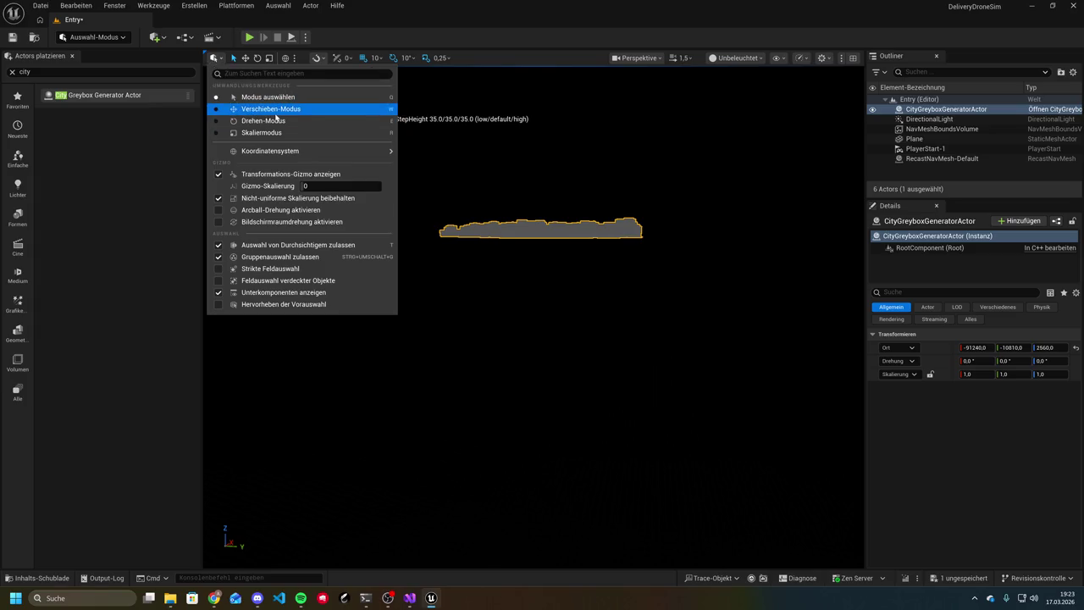
mouse_move(280, 151)
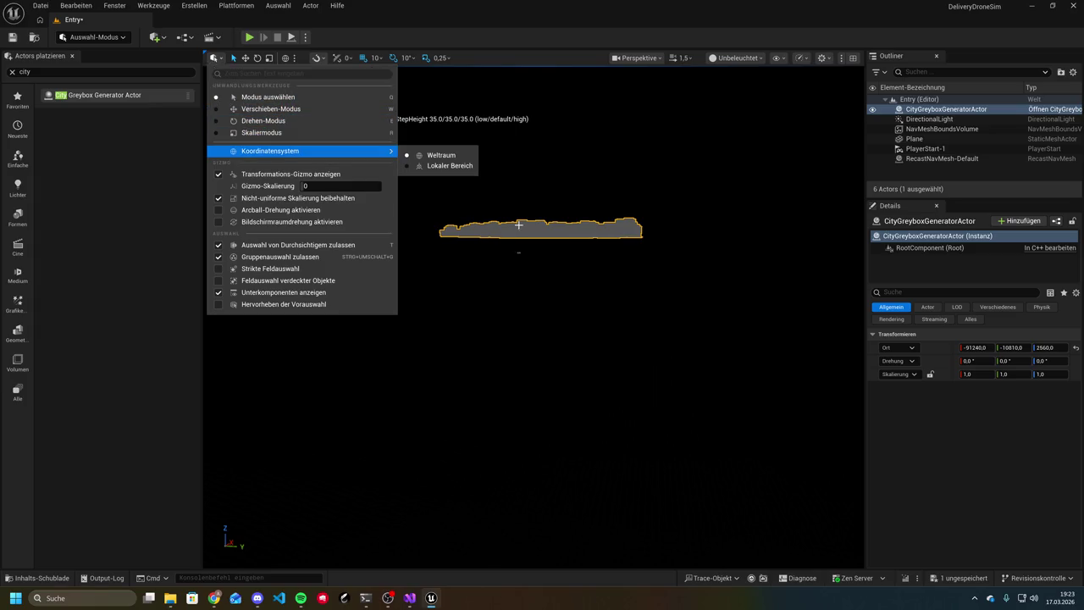
left_click(493, 340)
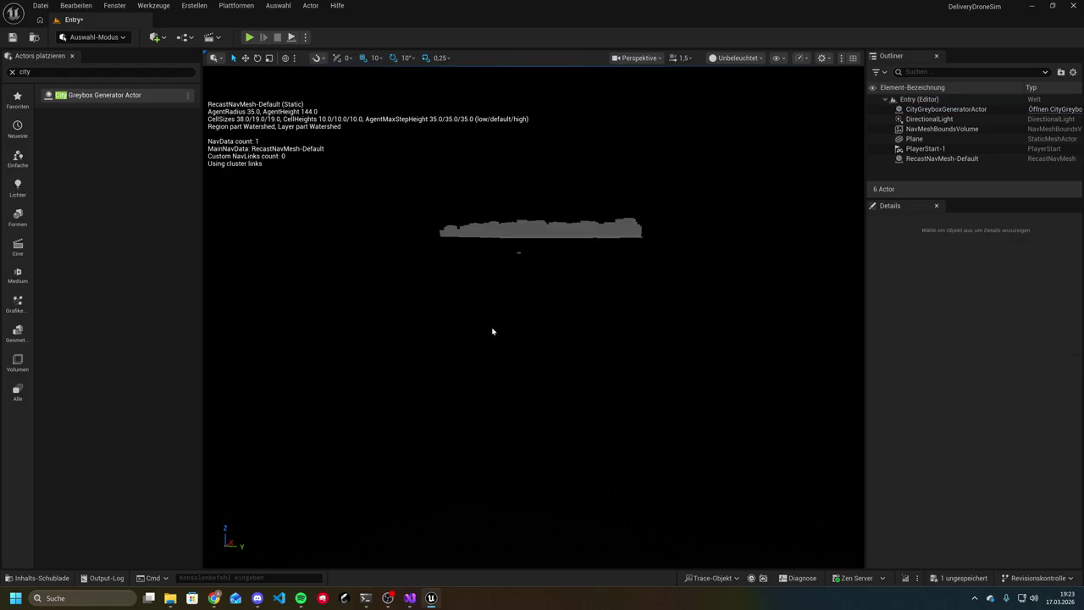
left_click(517, 232)
Orbit the view and frame PlayerStart to locate the player start area
key("f")
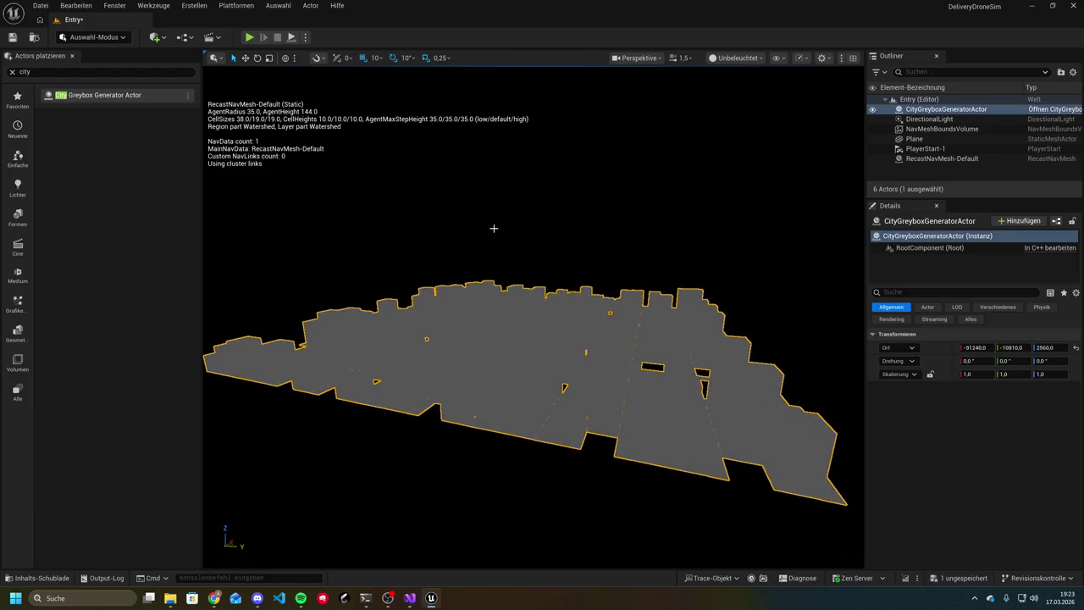
left_click_drag(500, 240, 798, 164)
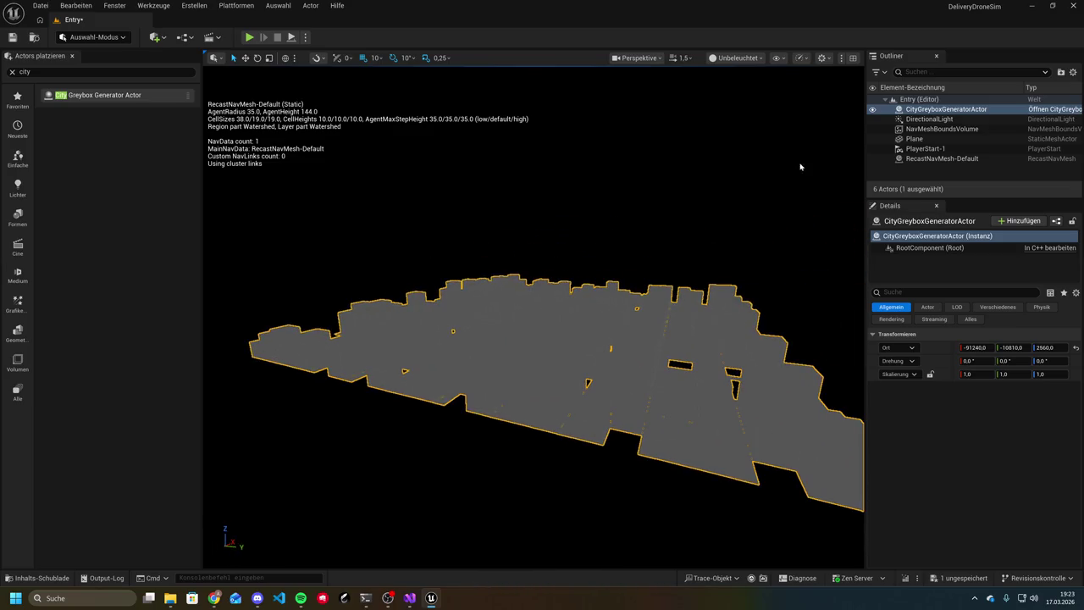
left_click(925, 148)
left_click_drag(420, 277, 421, 276)
left_click_drag(506, 277, 697, 218)
key("f")
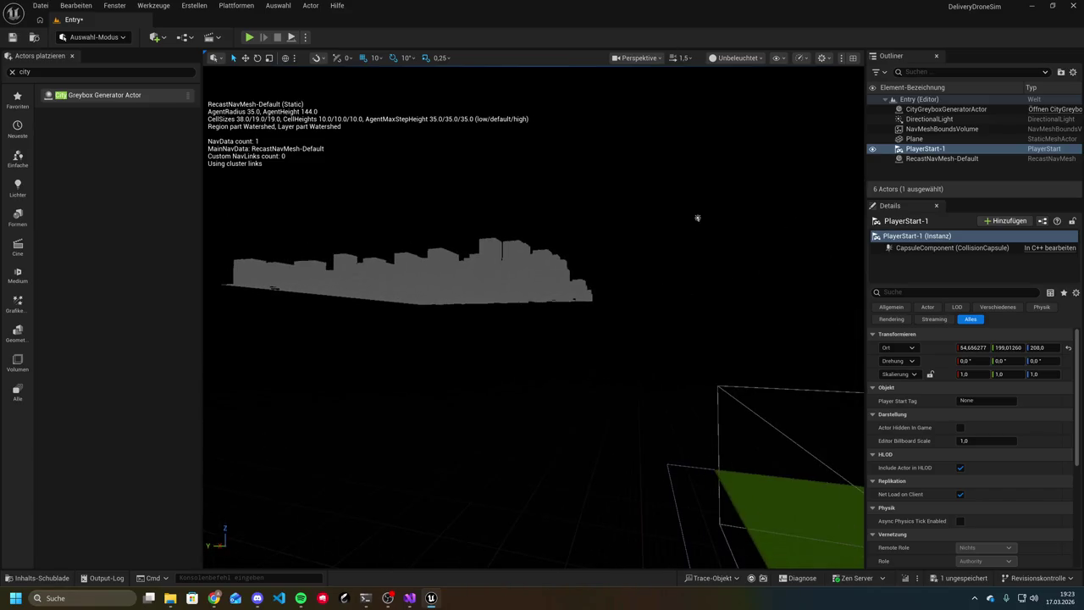
Set the city generator's Location X to -91206, then drag X until it sits near the player start
left_click(525, 272)
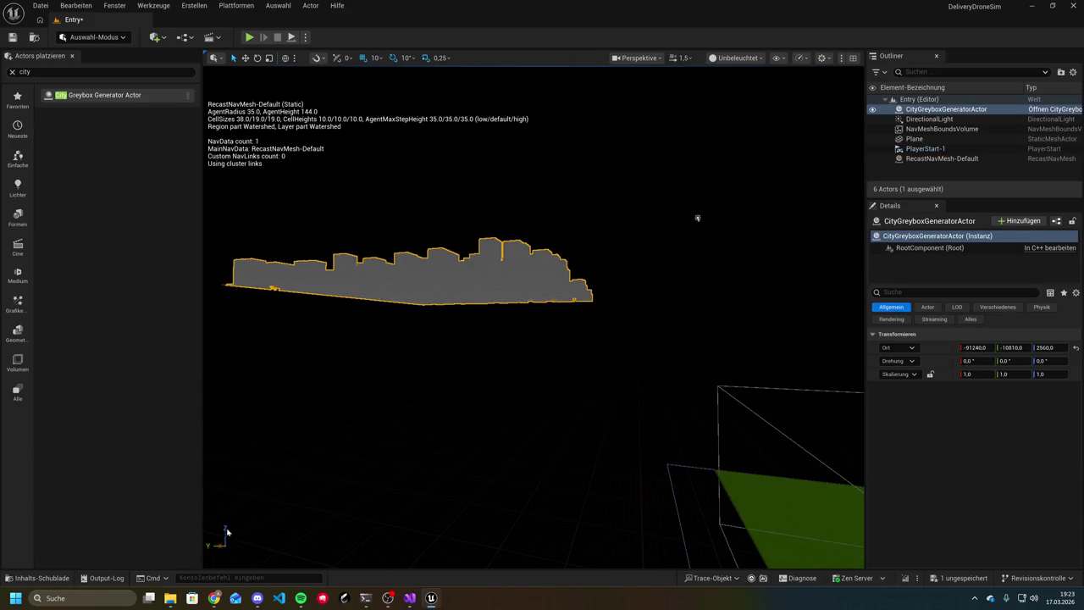
left_click_drag(455, 264, 456, 264)
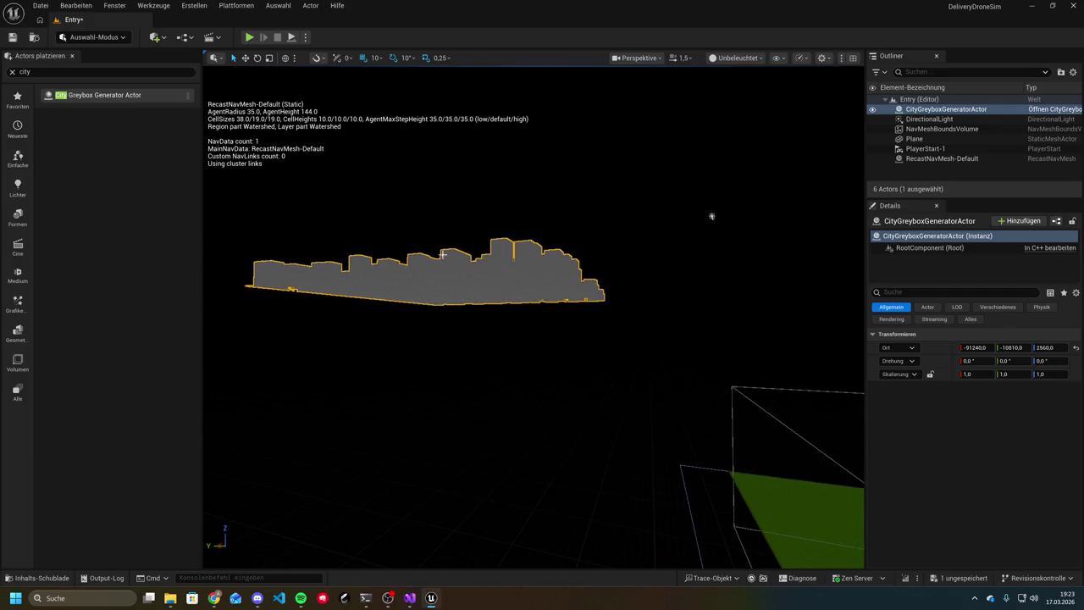
left_click(976, 348)
type("-91206")
key("Return")
left_click_drag(975, 347, 930, 351)
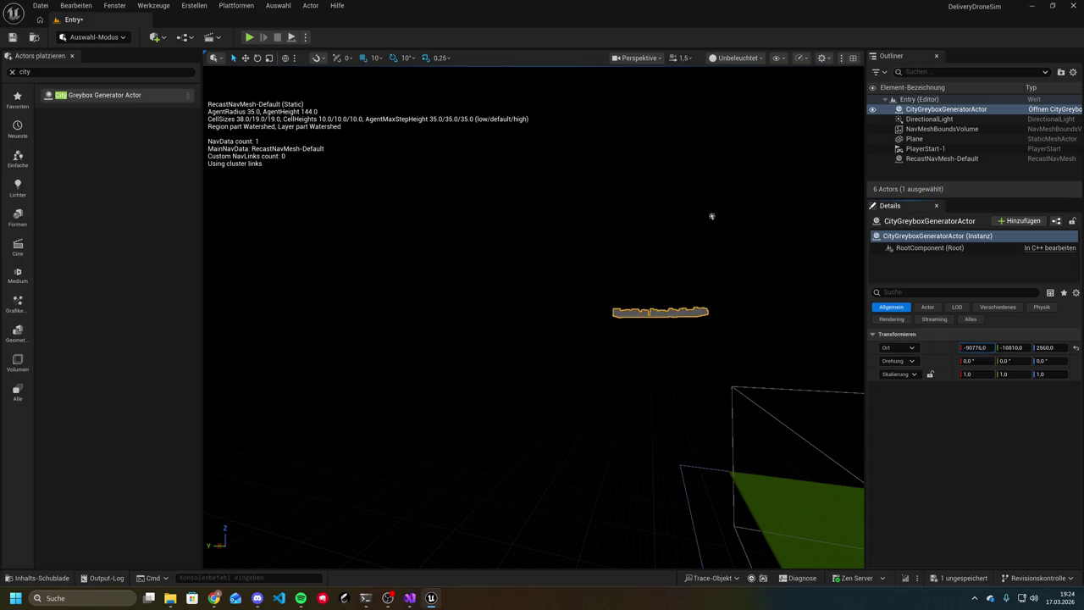
mouse_move(975, 347)
left_mouse_down()
mouse_move(1078, 331)
mouse_move(1047, 347)
left_mouse_up()
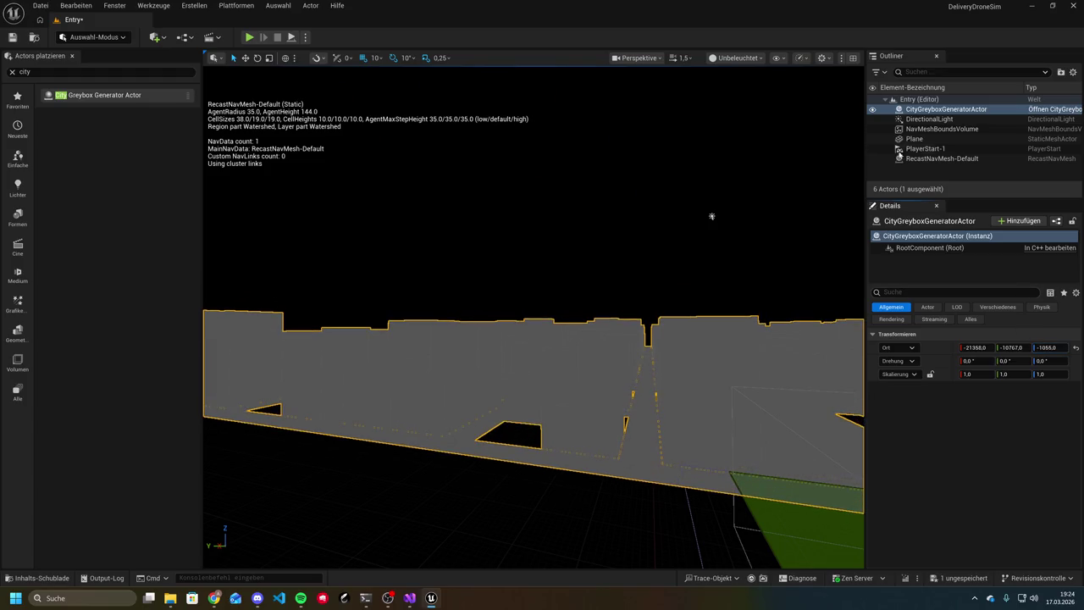
left_click(250, 38)
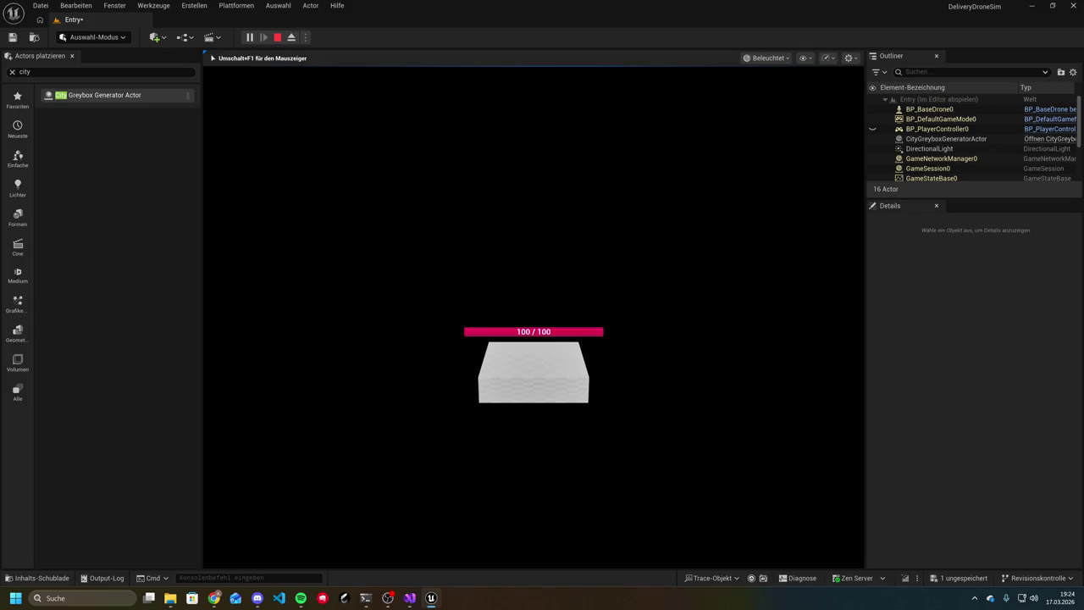
Fly the drone forward down the streets between the greybox city blocks
key("w")
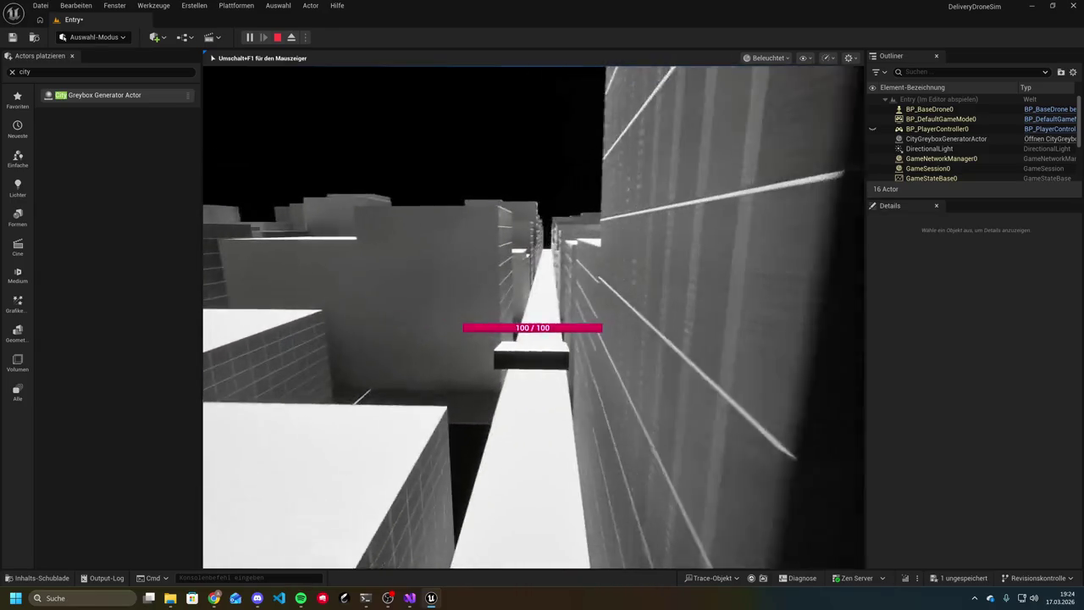
key("super")
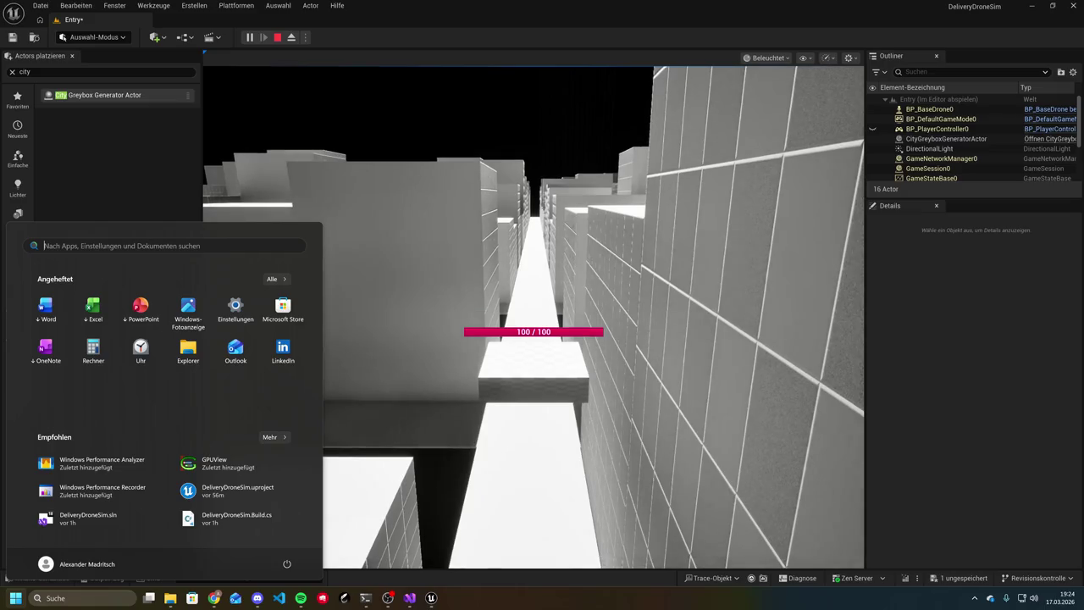
key("Escape")
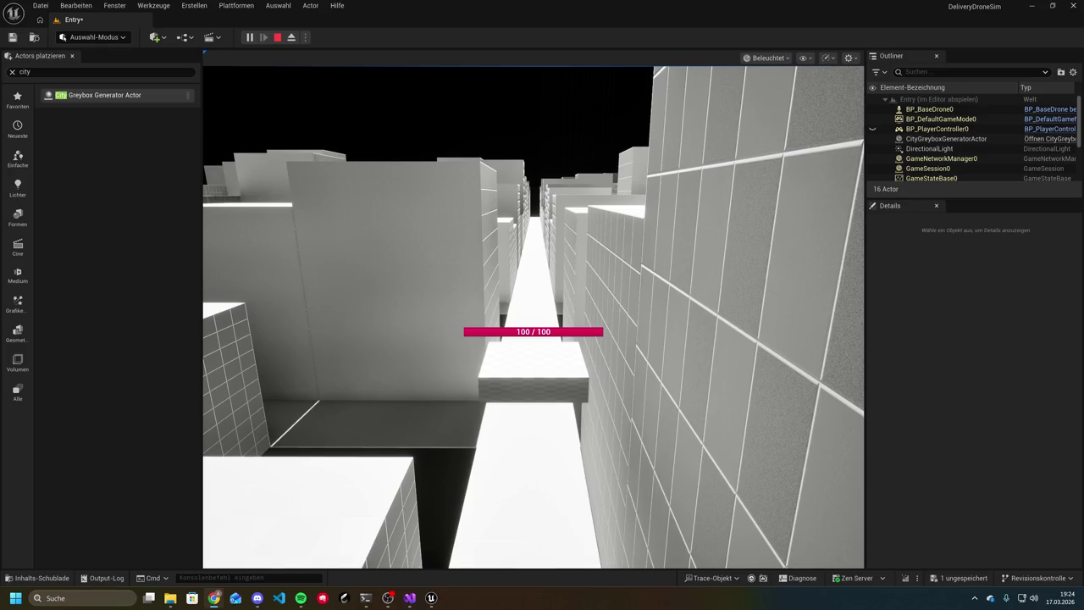
key("alt+Tab")
Paste the 99-line city generator requirements and ask for a summary in German
key("ctrl+v")
type("f")
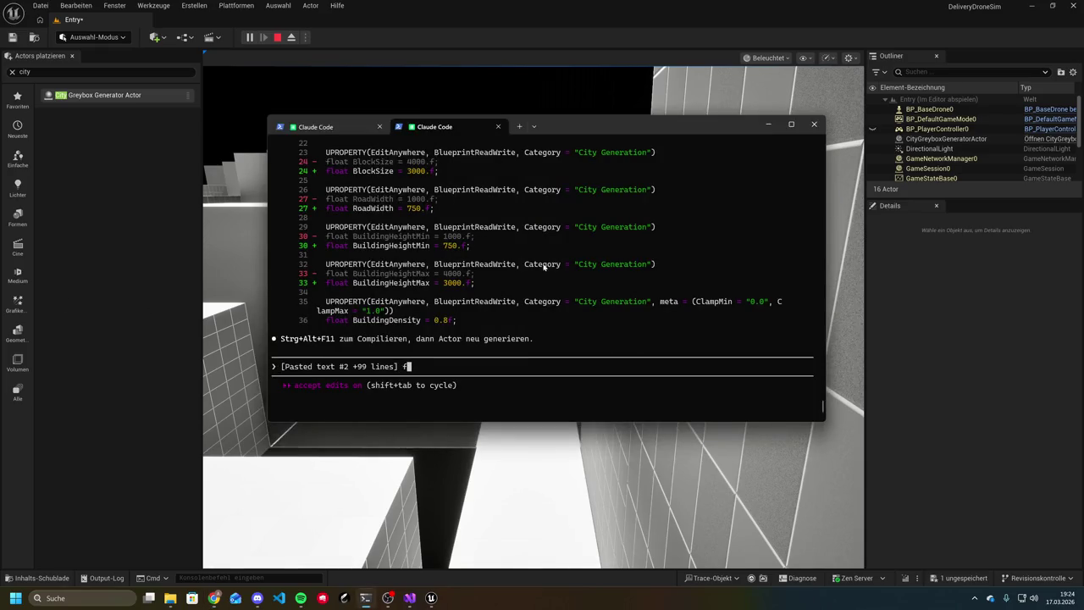
type("asse mri das ")
type("in detusch ")
type("zusammen")
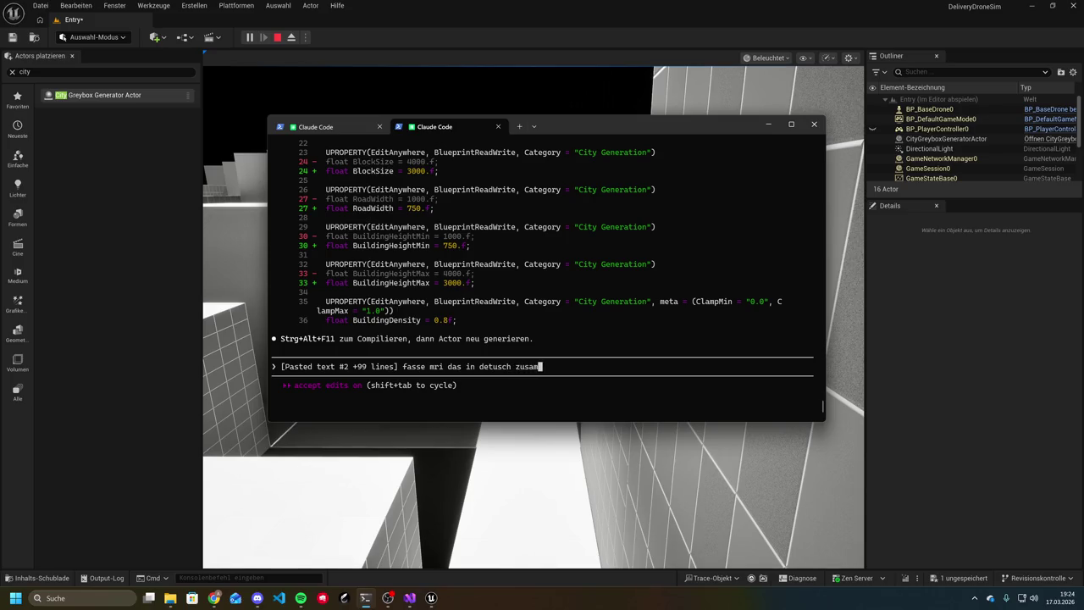
key("Return")
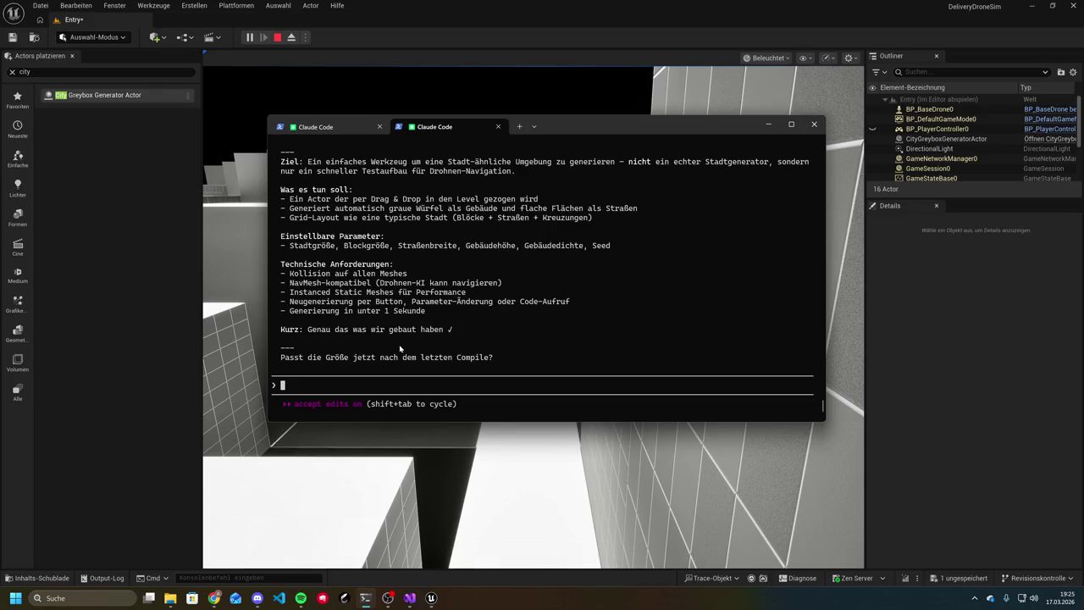
Draft a reply about still needing the mesh, then discard it
type("ja aber ic")
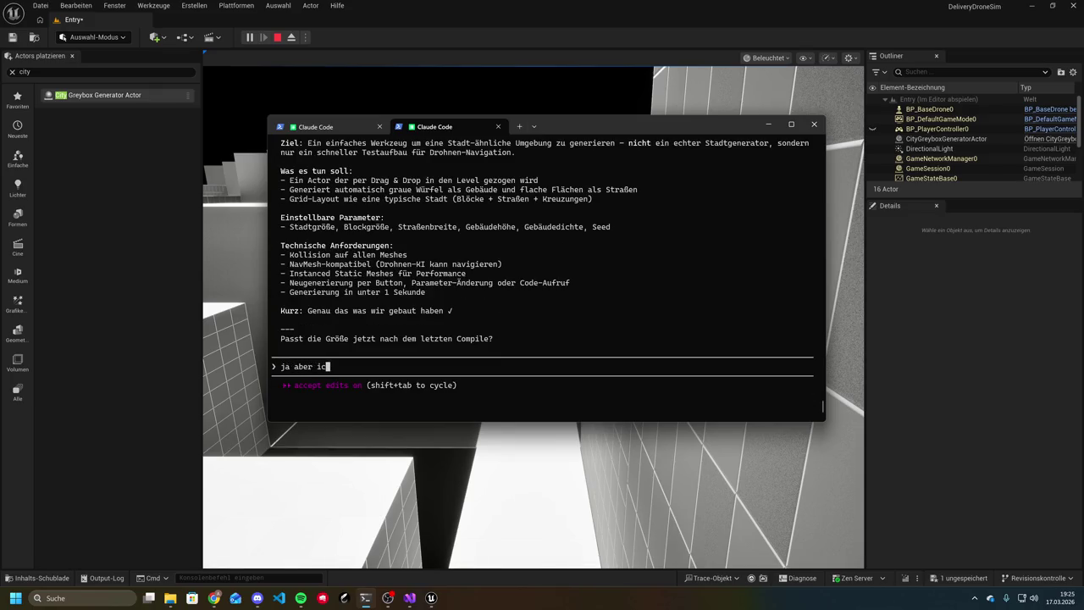
type("wir brauchen das mit dem mesh")
key("BackSpace")
key("BackSpace")
key("BackSpace")
key("alt+Tab")
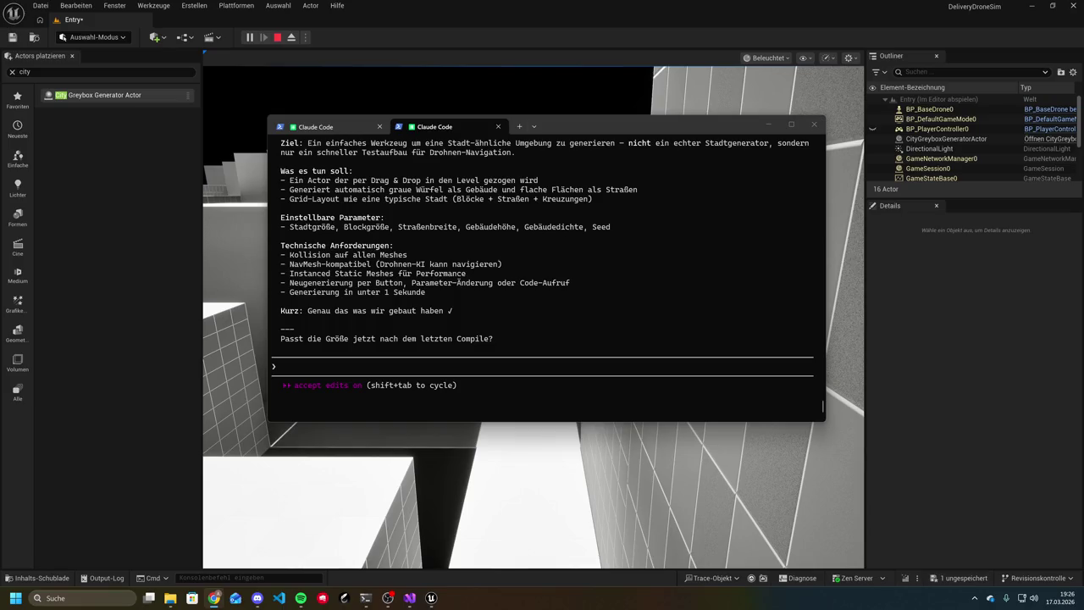
Ask whether all the settings can be adjusted easily and whether the work can be committed
left_click(475, 404)
type("kann a")
key("BackSpace")
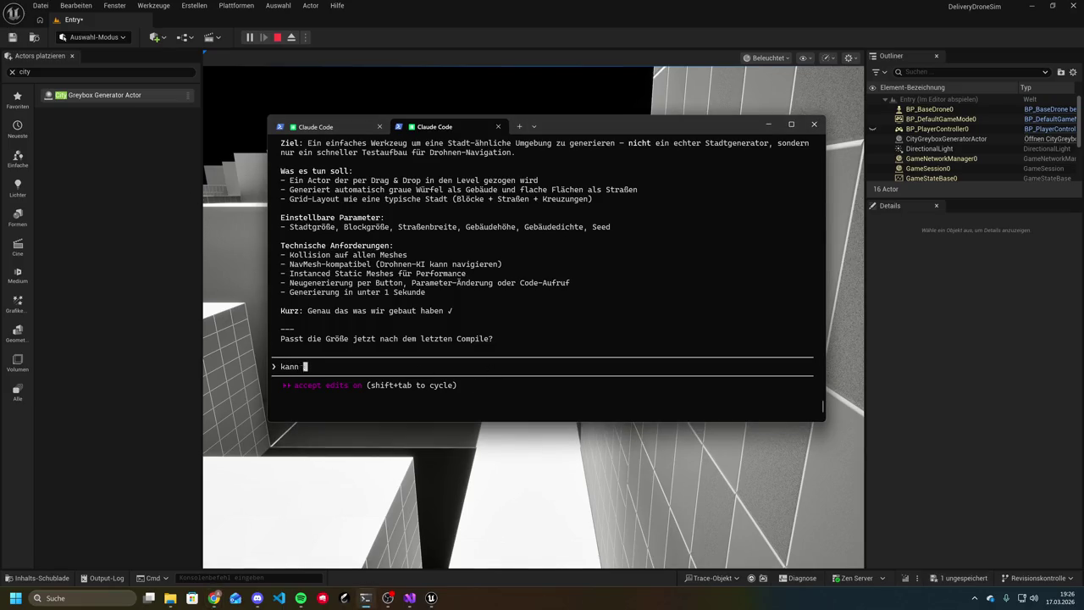
type("man die sachen alle ")
type("einstell")
type("en k")
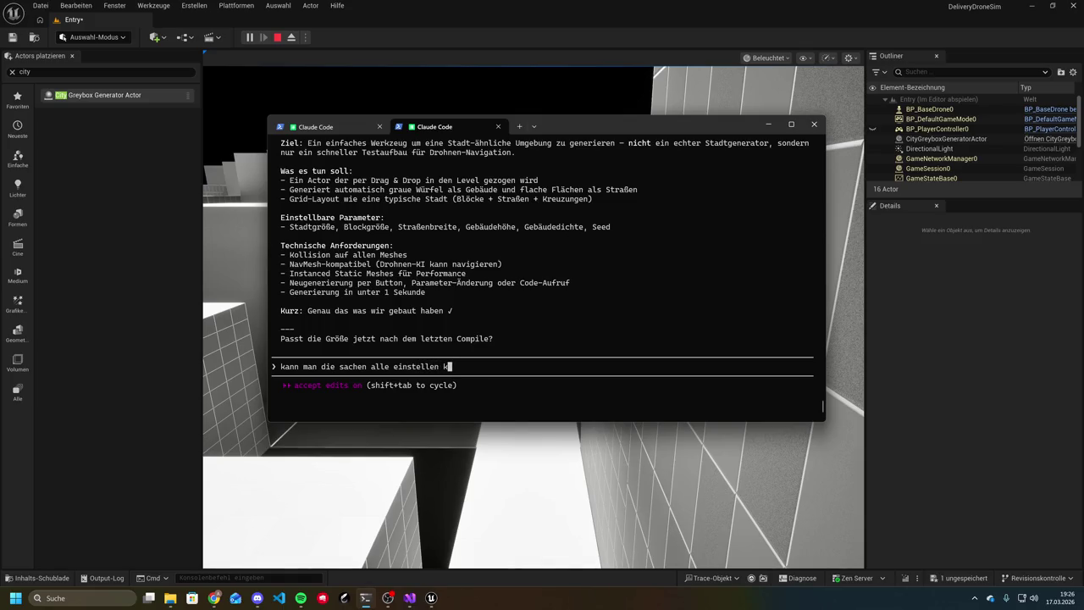
key("BackSpace")
type("ganz ein")
type("fach also kan")
type("n ich das k")
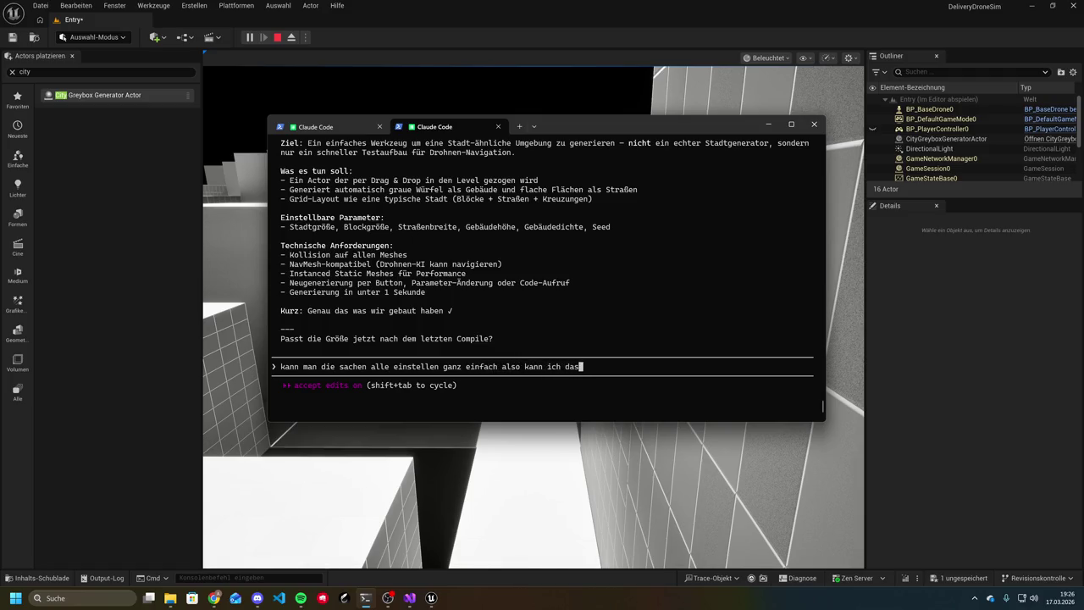
key("BackSpace")
type("commiten")
key("Return")
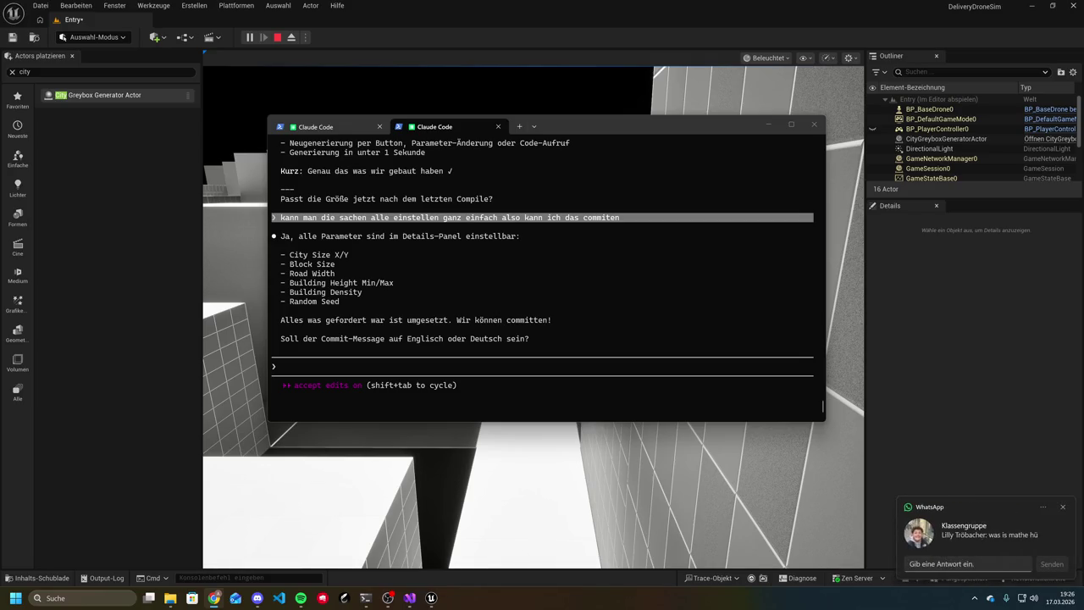
Request an English commit message with 'english bitte'
left_click(1059, 507)
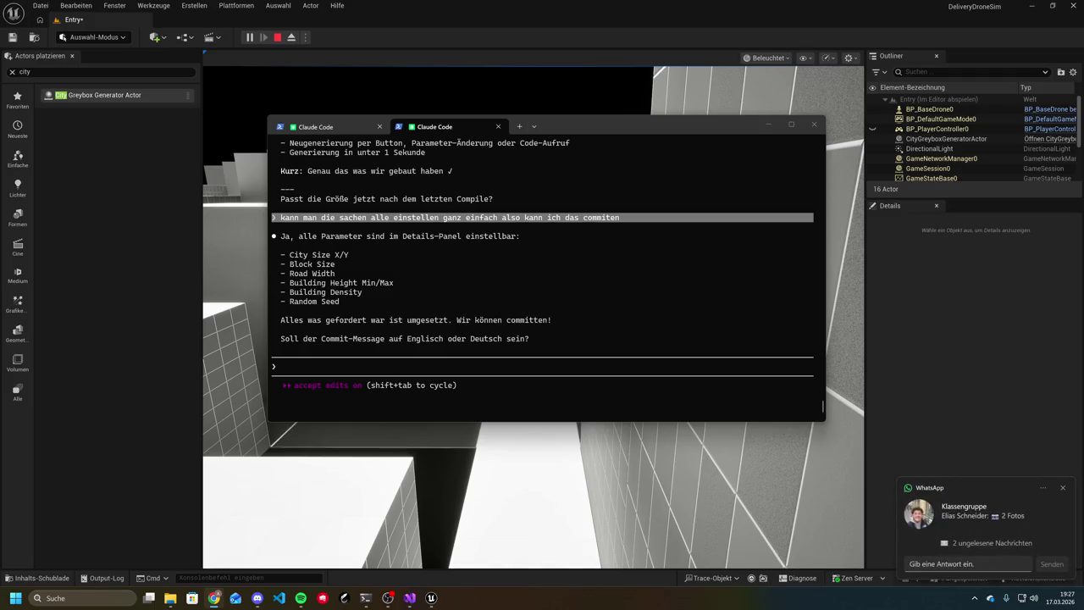
left_click(421, 352)
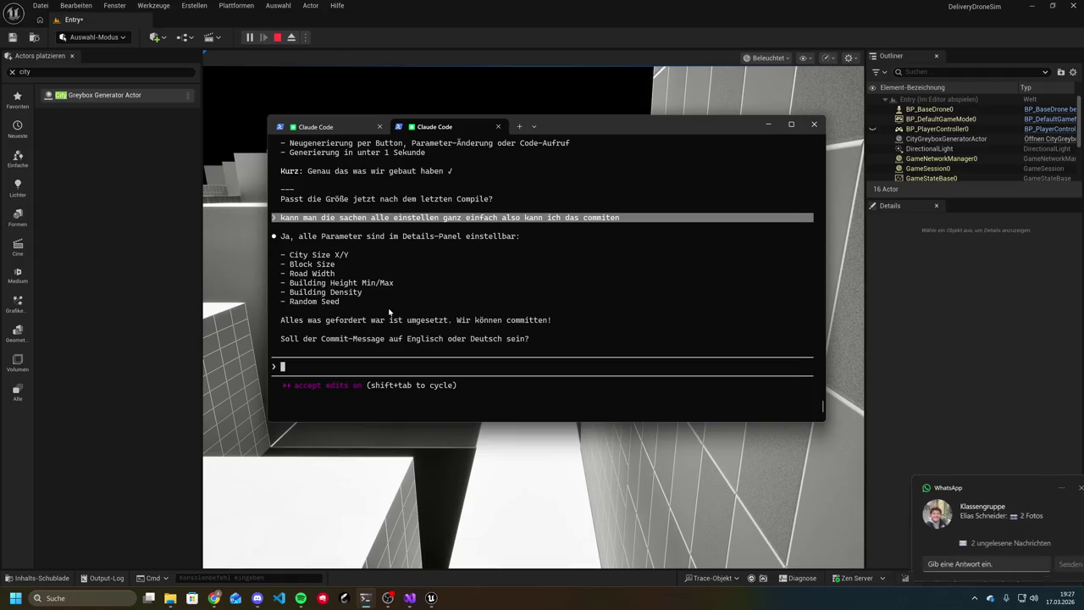
type("englis")
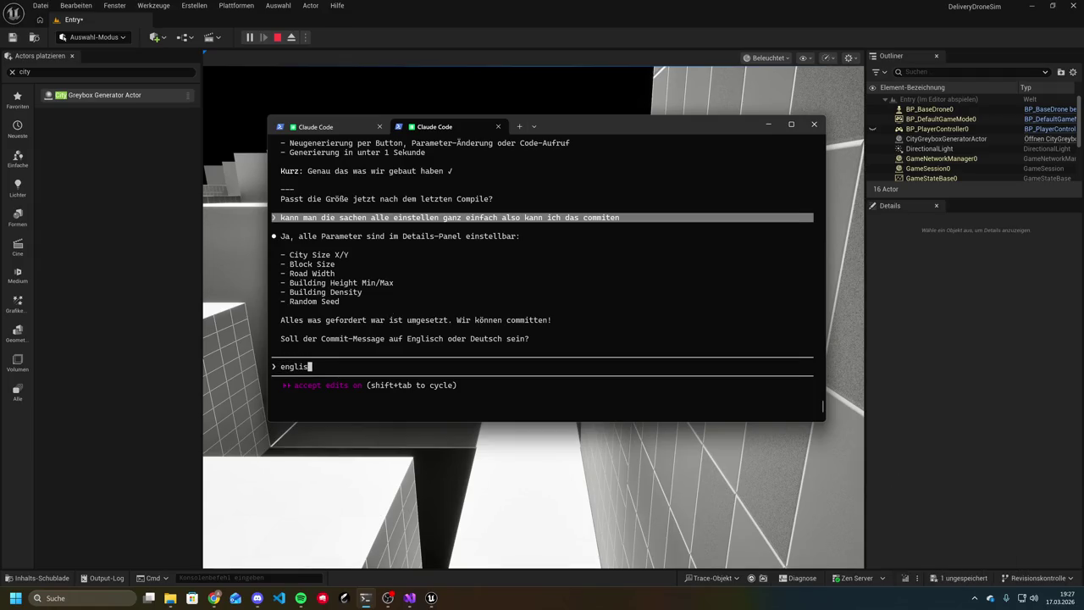
type("h bitte")
key("Return")
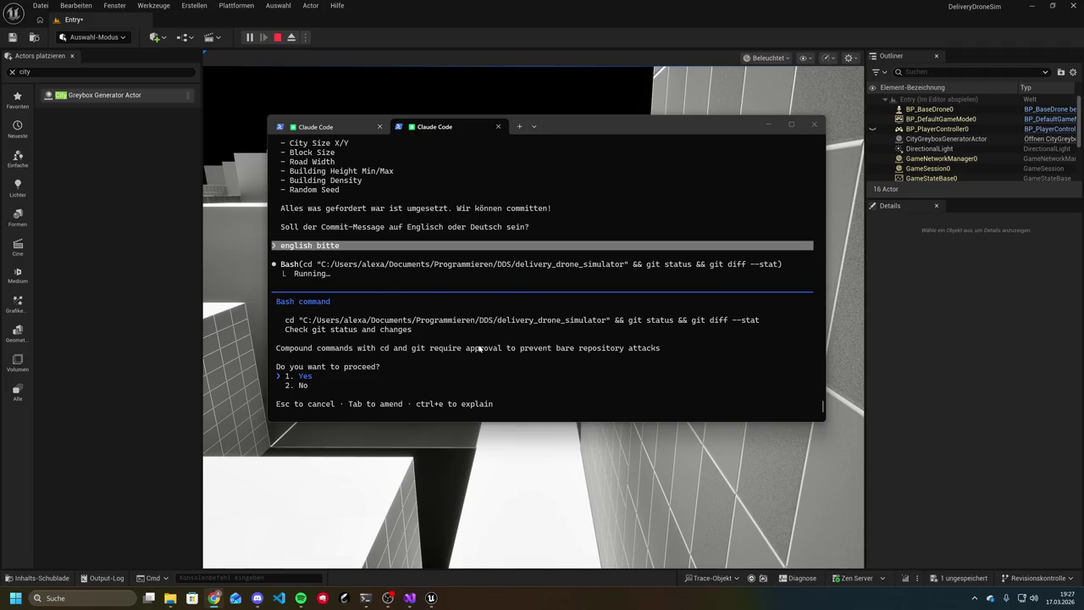
Cancel the pending git status check and reply 'nein noch nicht'
left_click(449, 247)
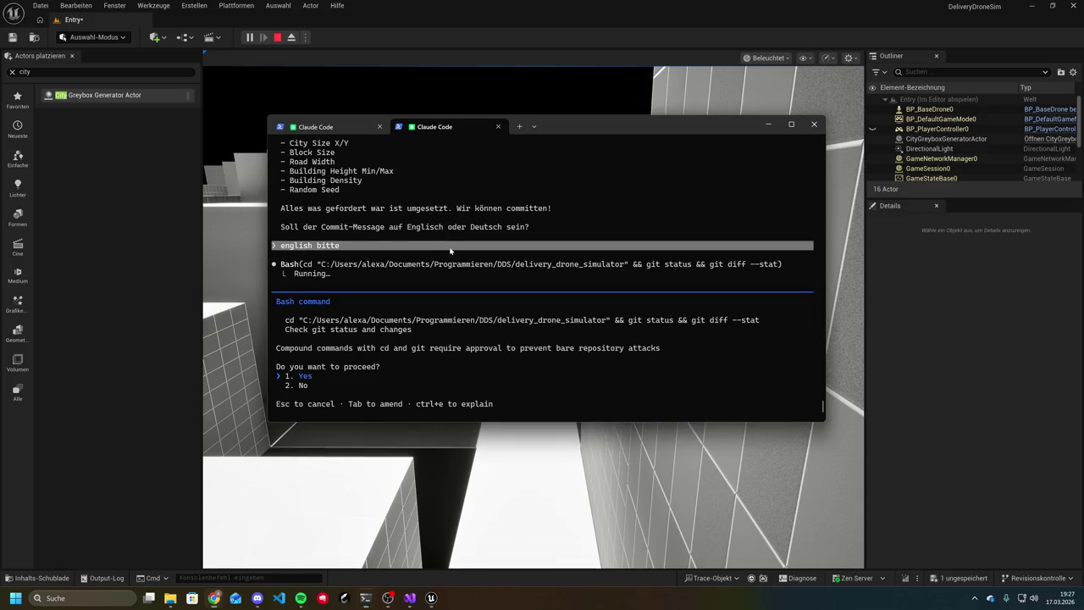
key("Escape")
type("nein noch nicht")
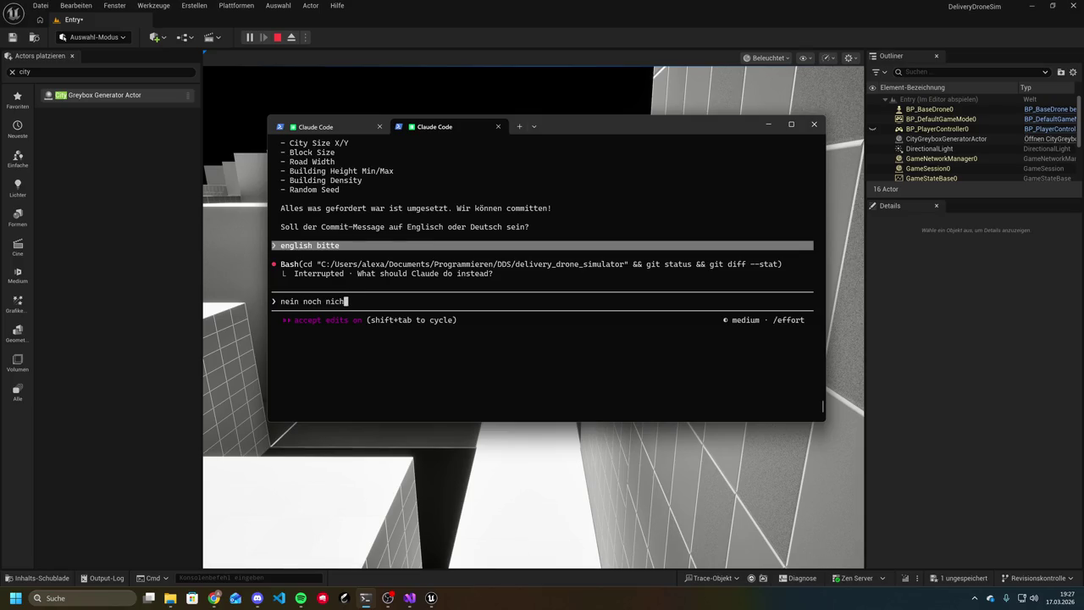
key("Return")
Ask whether a colleague merging gets merge conflicts or must redo the mesh setup
type("ich wollte noch fragen ")
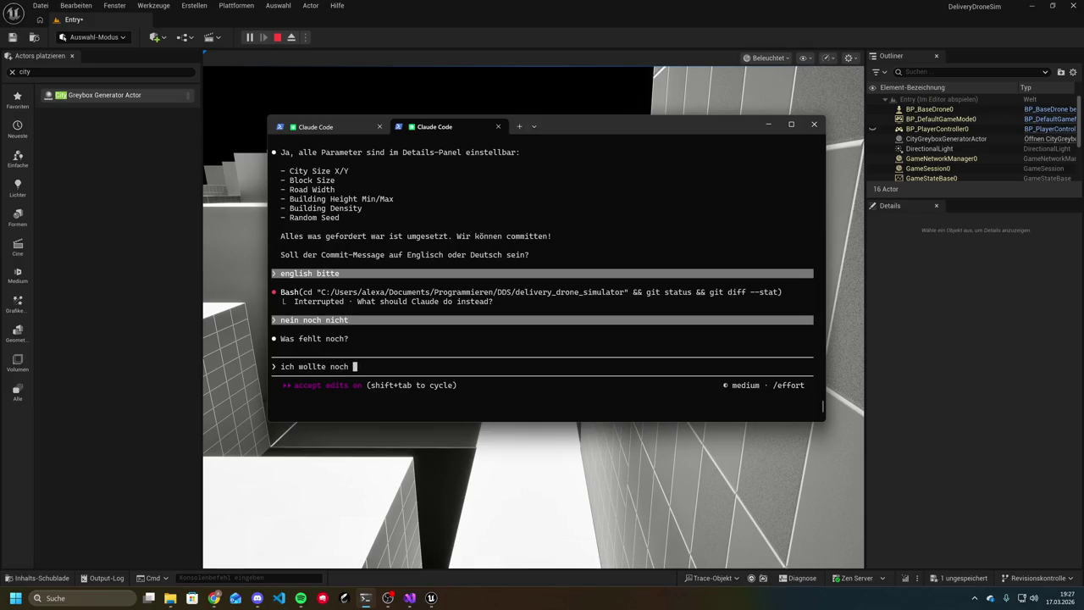
type("ob wenn d")
type("er ander")
key("BackSpace")
key("BackSpace")
key("BackSpace")
key("BackSpace")
key("BackSpace")
key("BackSpace")
type("mein kollege we")
type("nn ")
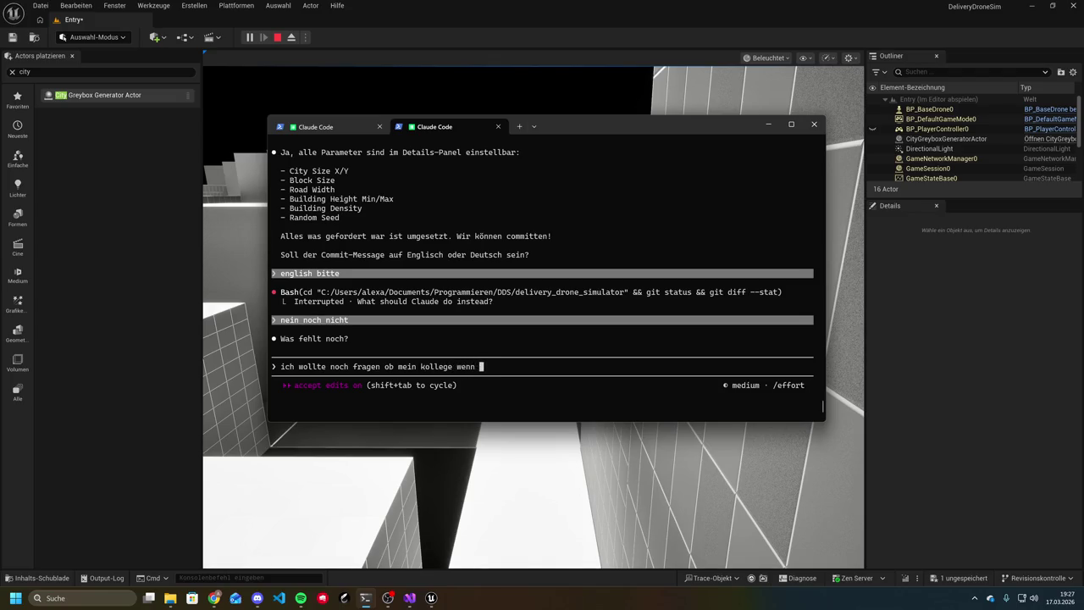
type("er das merged ih")
key("BackSpace")
type("r")
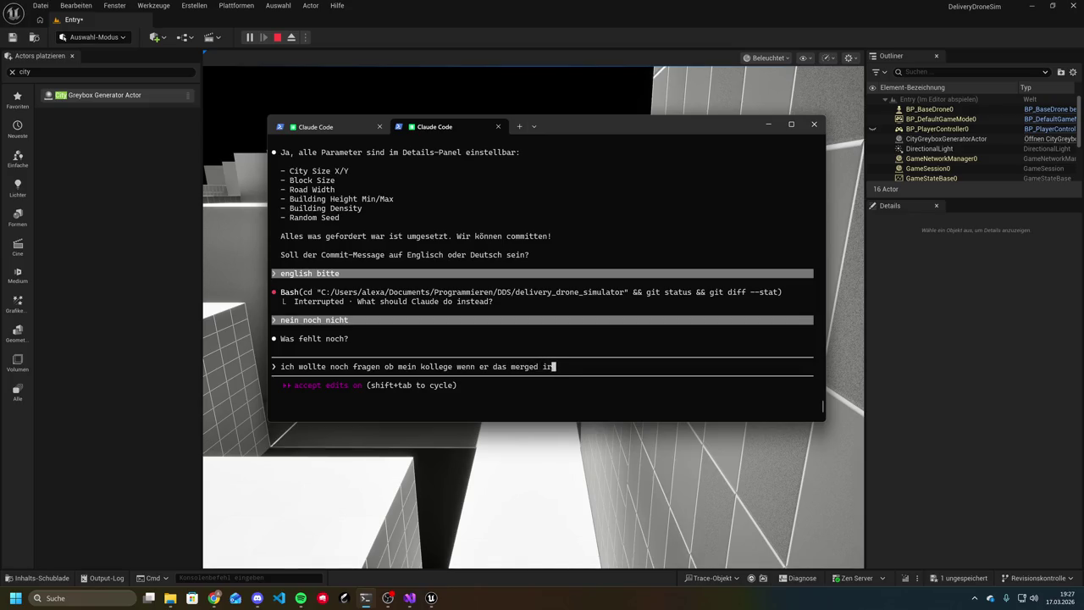
type("gendeine merge ")
type("conflicte ")
type("hat und ob")
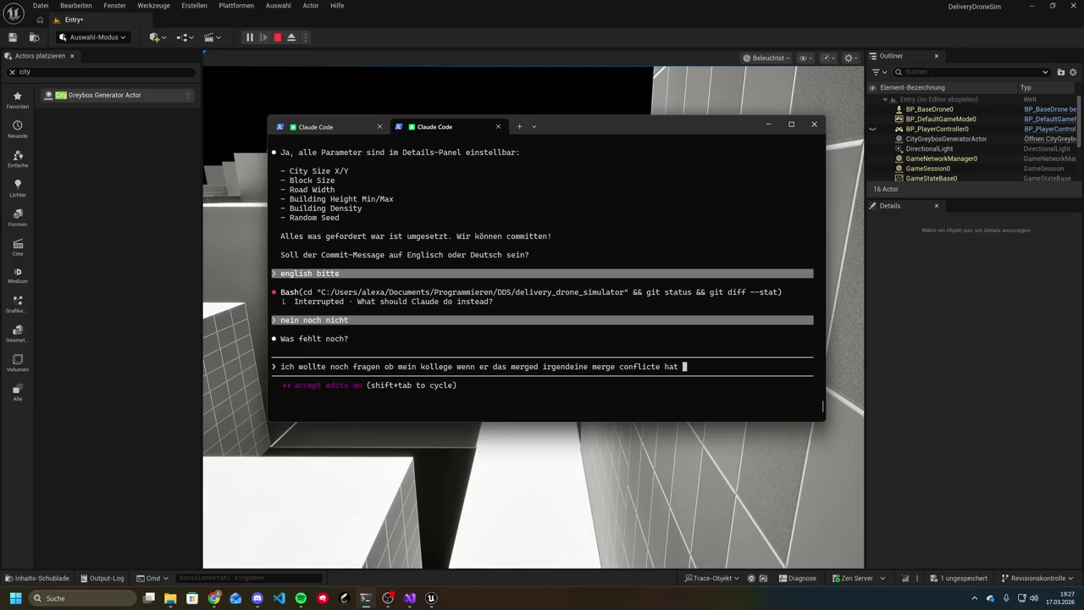
key("BackSpace")
key("BackSpace")
key("BackSpace")
type("er muss das mit m")
key("BackSpace")
type("d")
type("em mesh ")
type("auch nohcm")
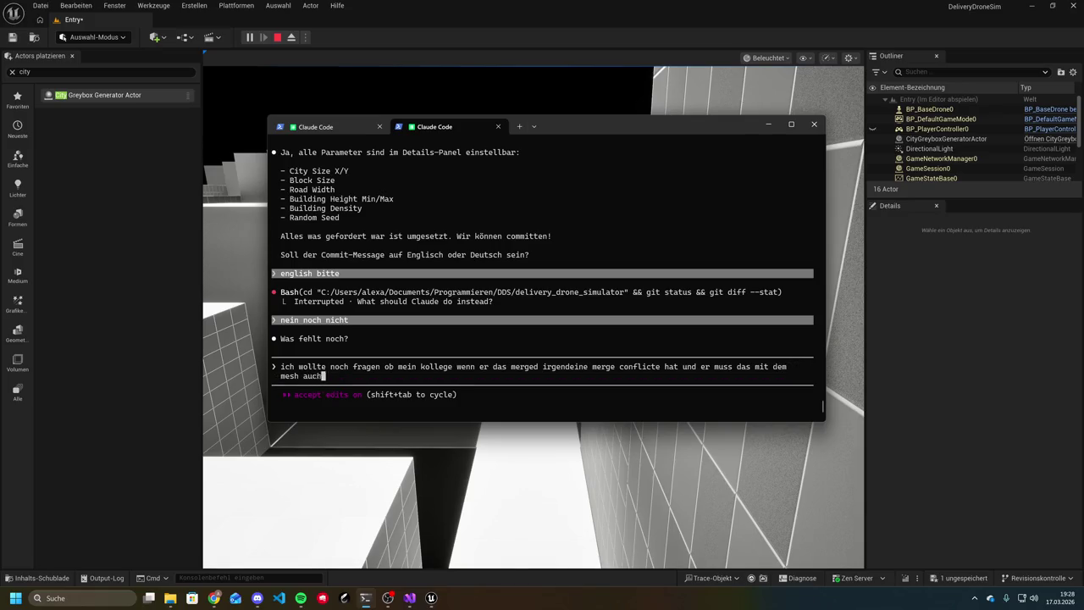
key("BackSpace")
key("BackSpace")
key("BackSpace")
type("chmal ")
type("machen")
key("Return")
type("oder")
key("Return")
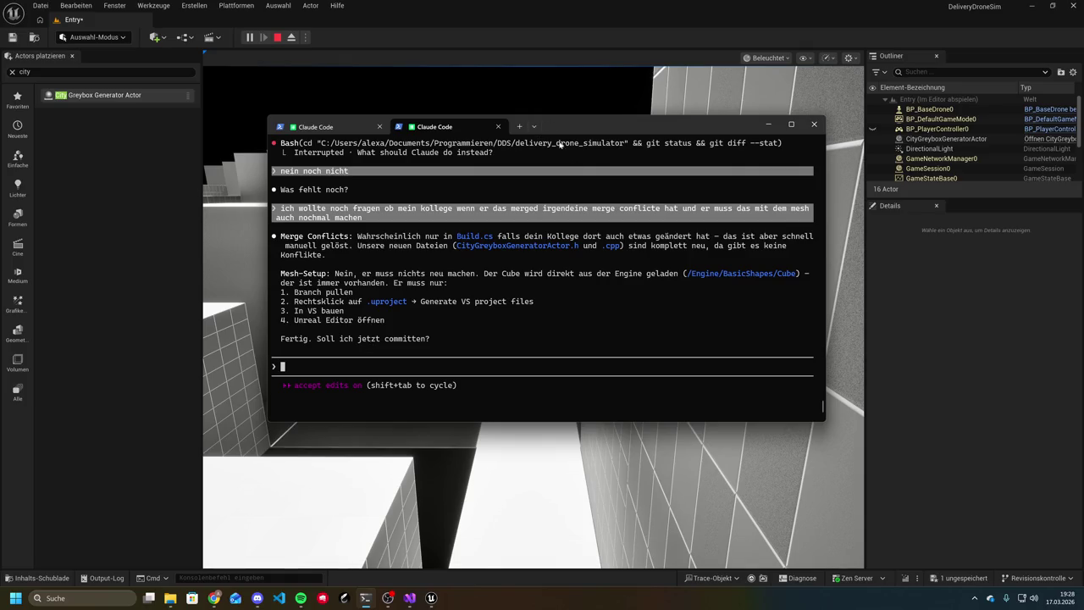
Select and copy the answer's sentence saying the Mesh-Setup needn't be redone
scroll(606, 243, "up", 1)
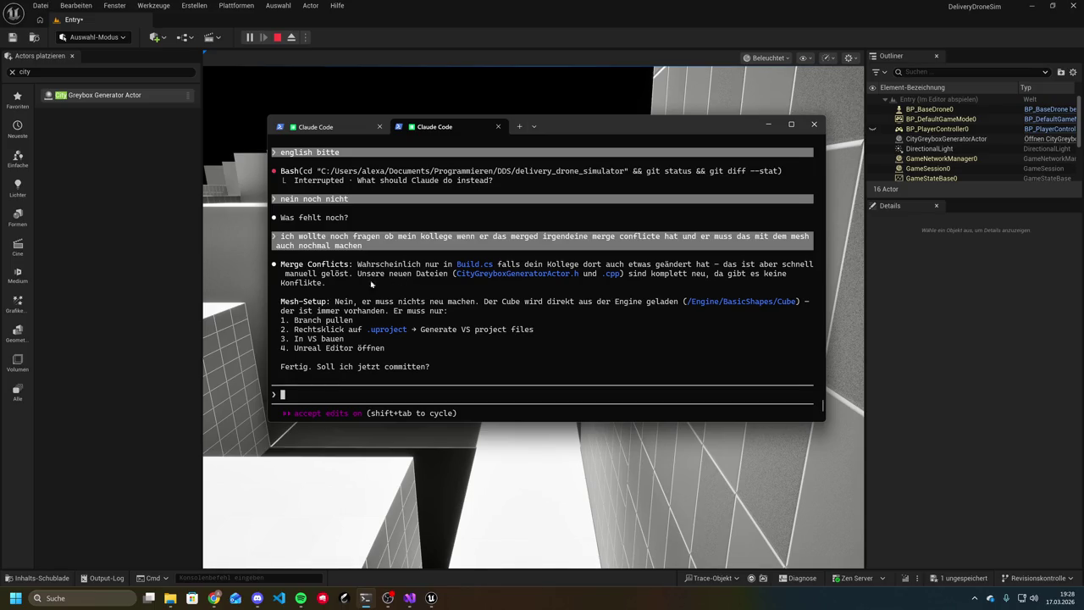
left_click_drag(350, 304, 651, 305)
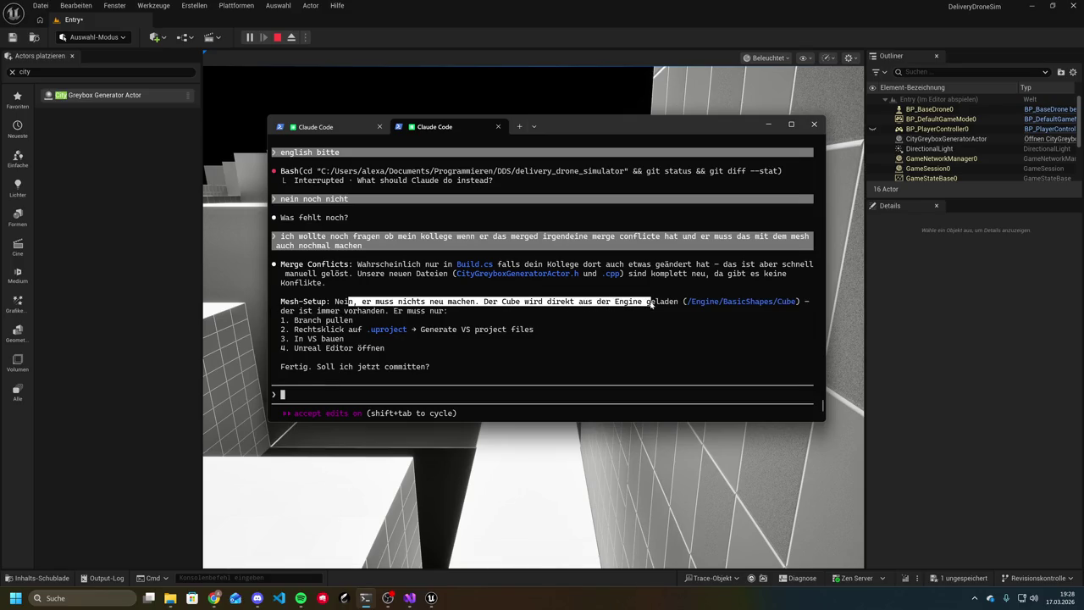
right_click(542, 299)
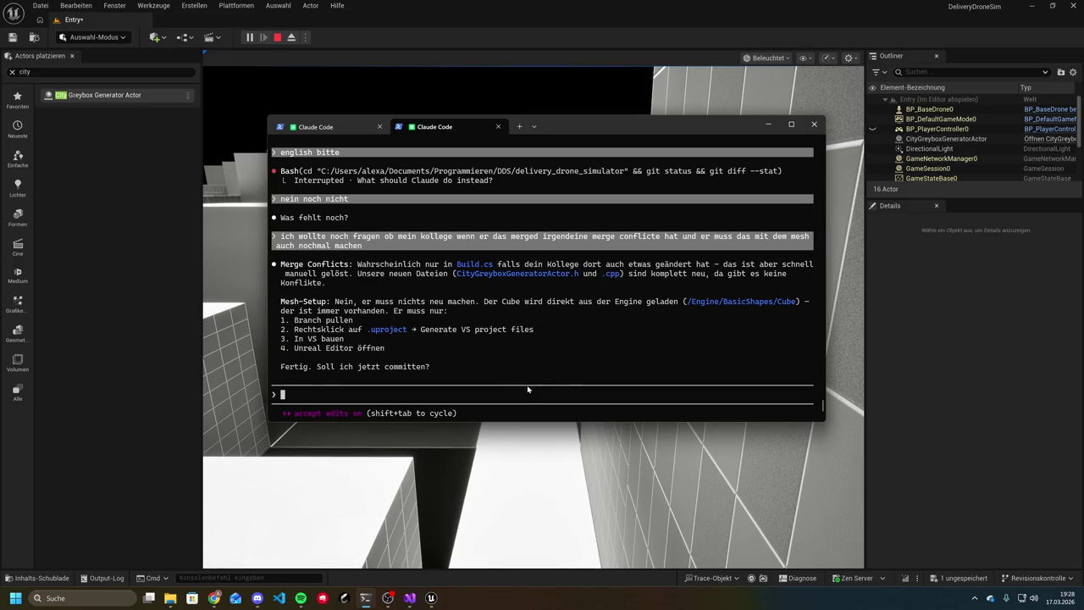
scroll(528, 388, "down", 1)
Ask whether the colleague will have the same mesh problem as you
type("nein ic")
key("BackSpace")
key("BackSpace")
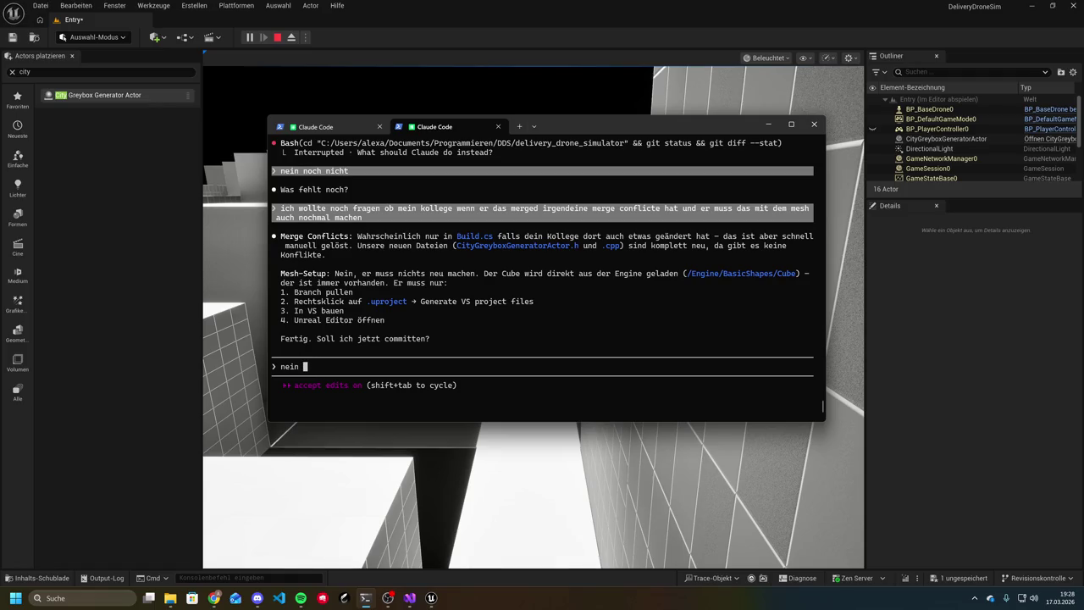
type("aber h")
type("at er ")
type("das geleiche problem wei")
key("BackSpace")
key("BackSpace")
type("ie ich mit der ")
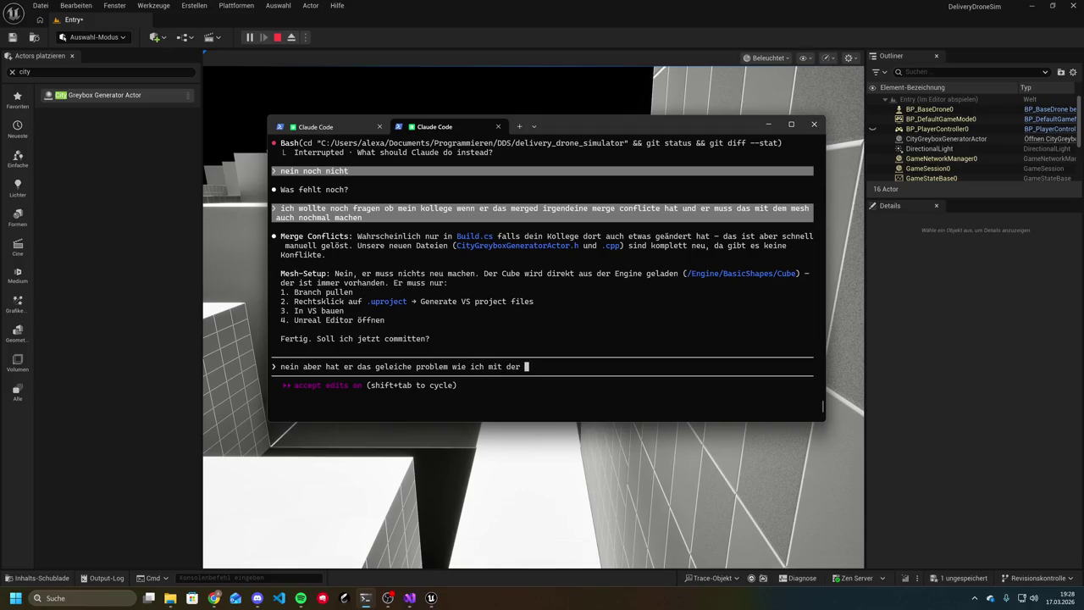
type("mesh")
key("Return")
scroll(1004, 138, "down", 4)
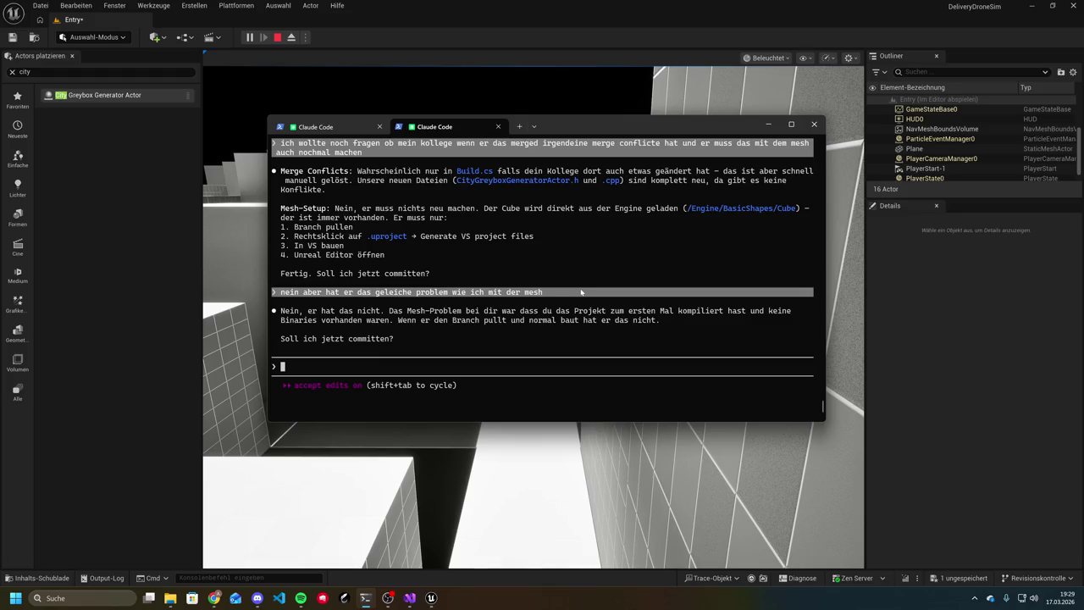
Ask 'commitest du auf mad_dev' and confirm the commit with 'ja'
type("commitest")
type(" du auf mad")
type("_dev")
key("Return")
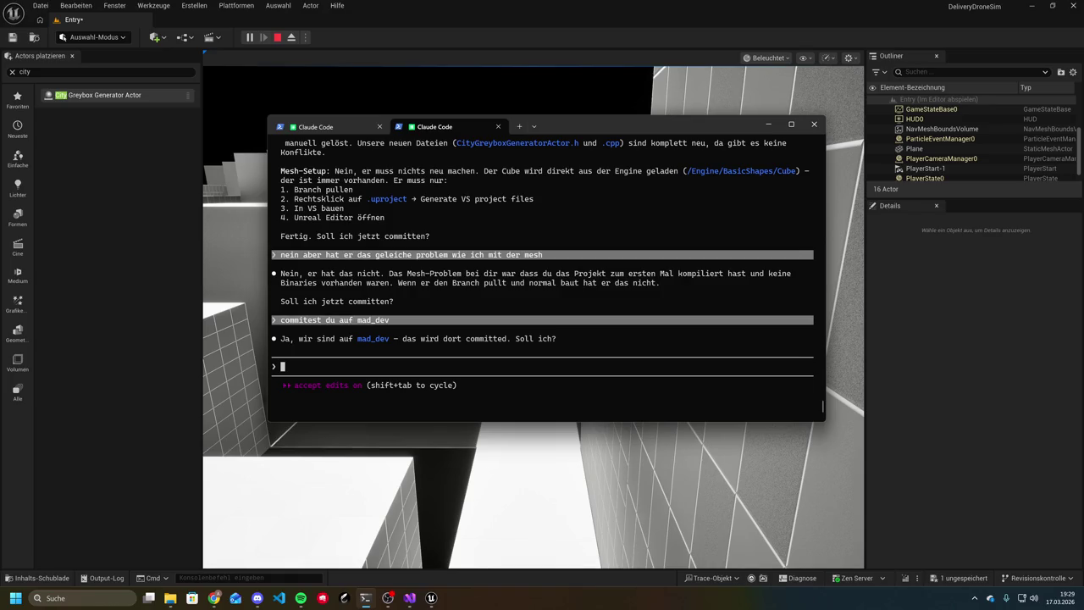
type("ja")
key("Return")
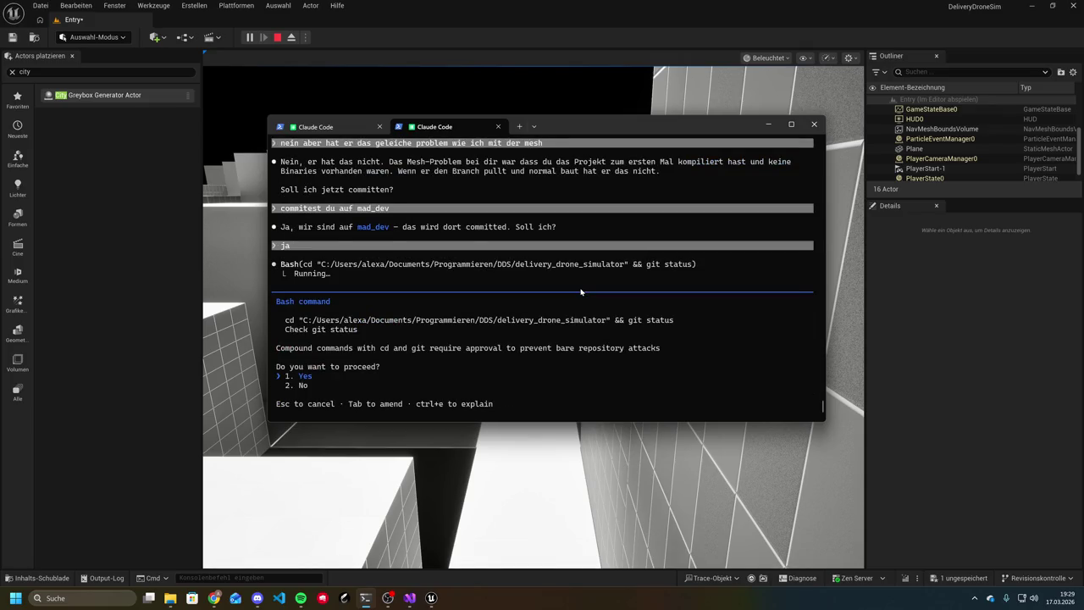
Approve git status and the git add and commit command for the mad_dev branch
key("Return")
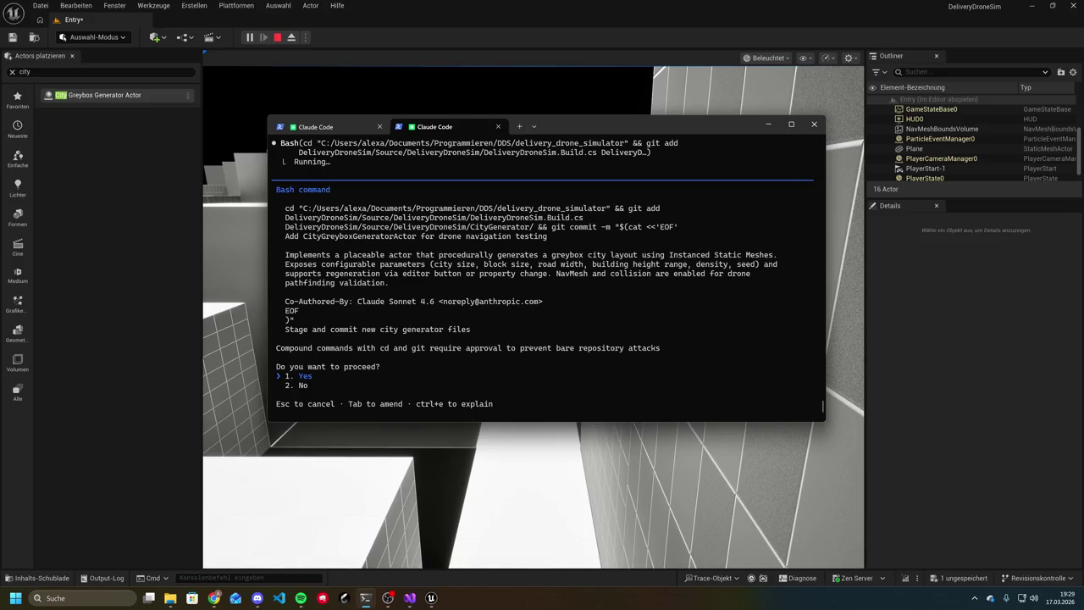
key("Down")
key("Up")
key("Return")
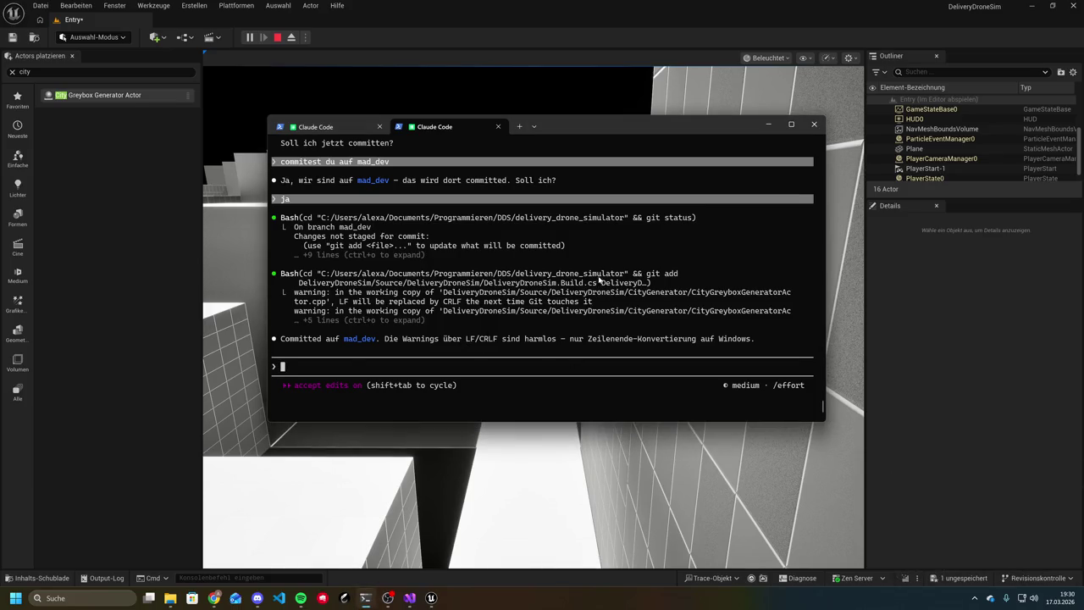
type("okay")
type(" wenn ich")
Ask whether everything is finished and the task can be moved to done
key("BackSpace")
key("BackSpace")
key("BackSpace")
type("hab ich alles erledigt ")
type("kann ich das ")
type("unte")
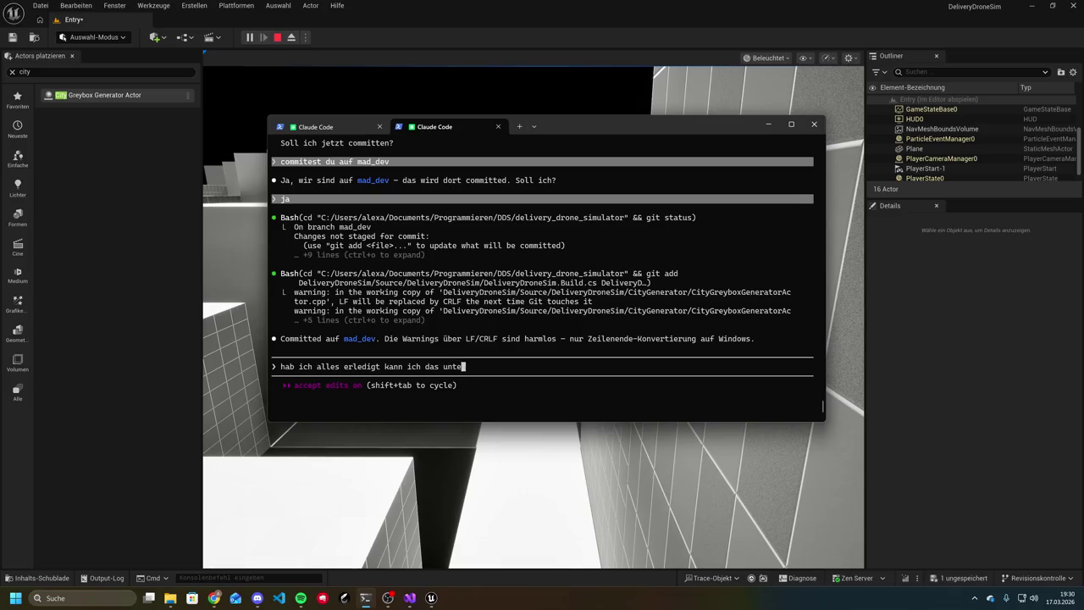
type("r erledigt schei")
key("BackSpace")
key("BackSpace")
type("ieben")
key("Return")
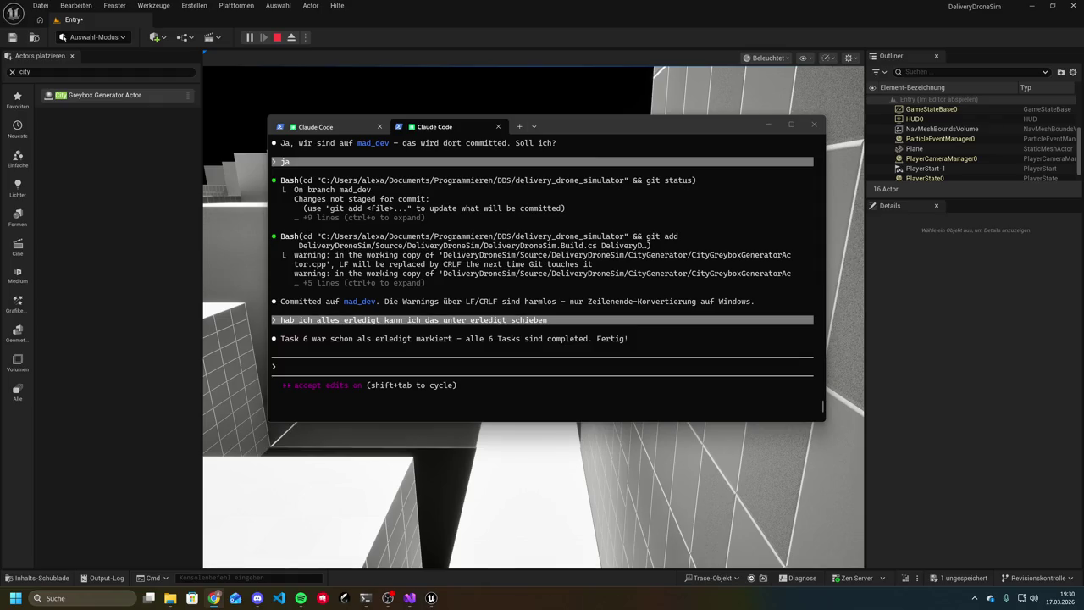
Paste the acceptance criteria and ask whether all of them are checked off
left_click(658, 369)
type("und das")
key("ctrl+v")
type("i")
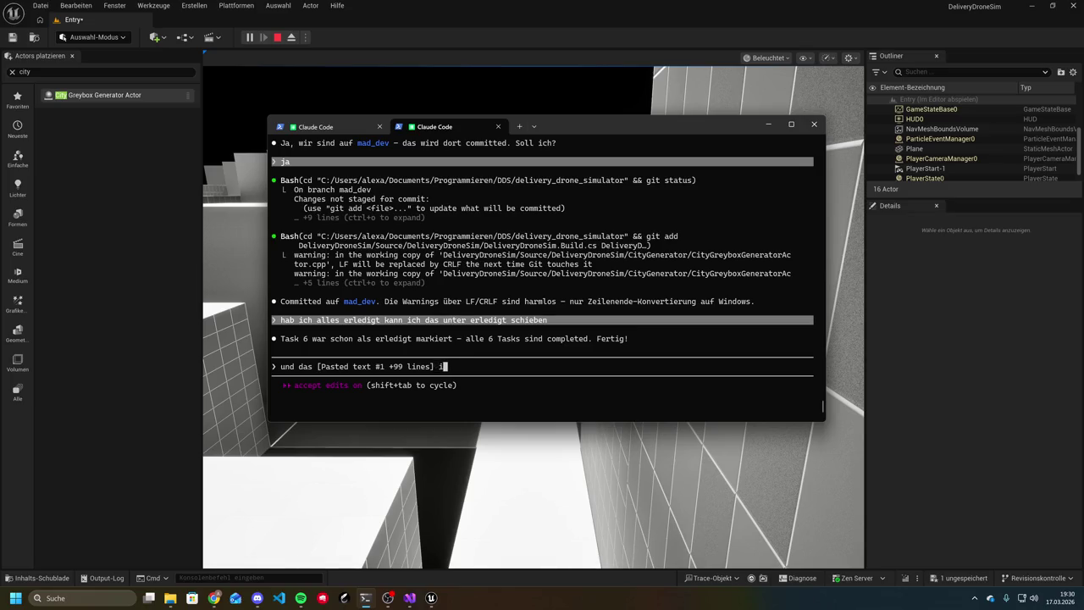
type("st alles abgehackt")
key("Return")
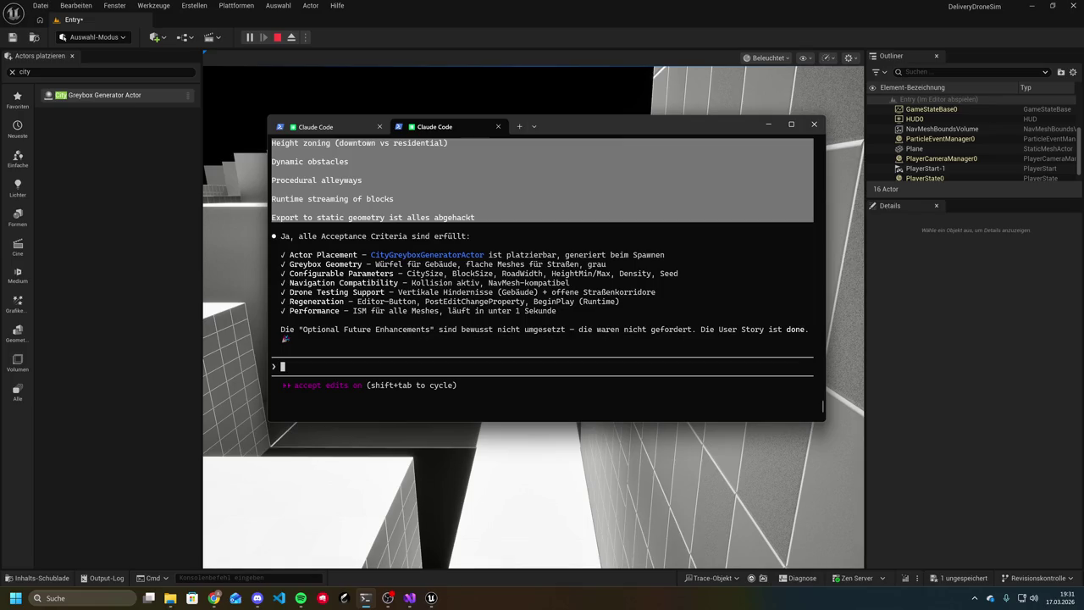
Ask which parts were not implemented, to pass that on to him
type("okay ")
type("dann schreib i")
type("ch ihm d")
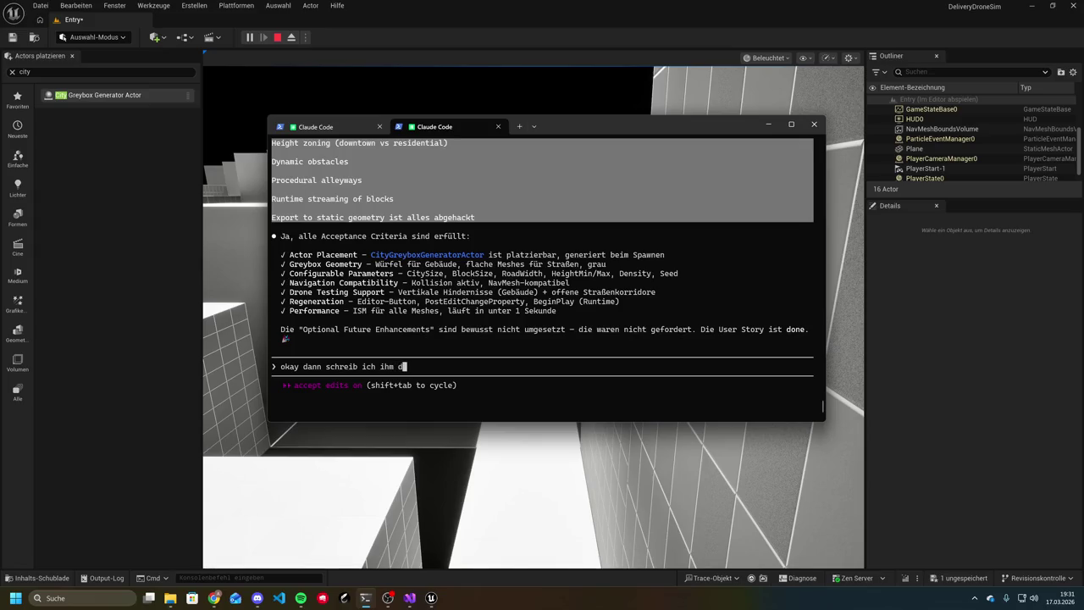
type("as was wurde jett")
key("BackSpace")
type("zt nicth")
key("BackSpace")
key("BackSpace")
key("BackSpace")
type("ht gemacht")
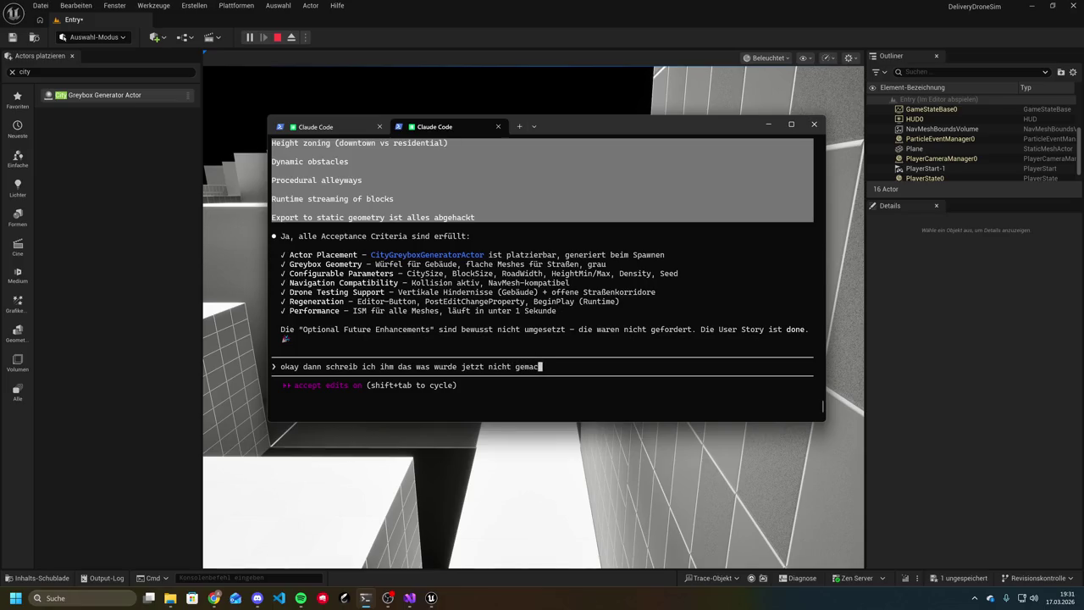
key("Return")
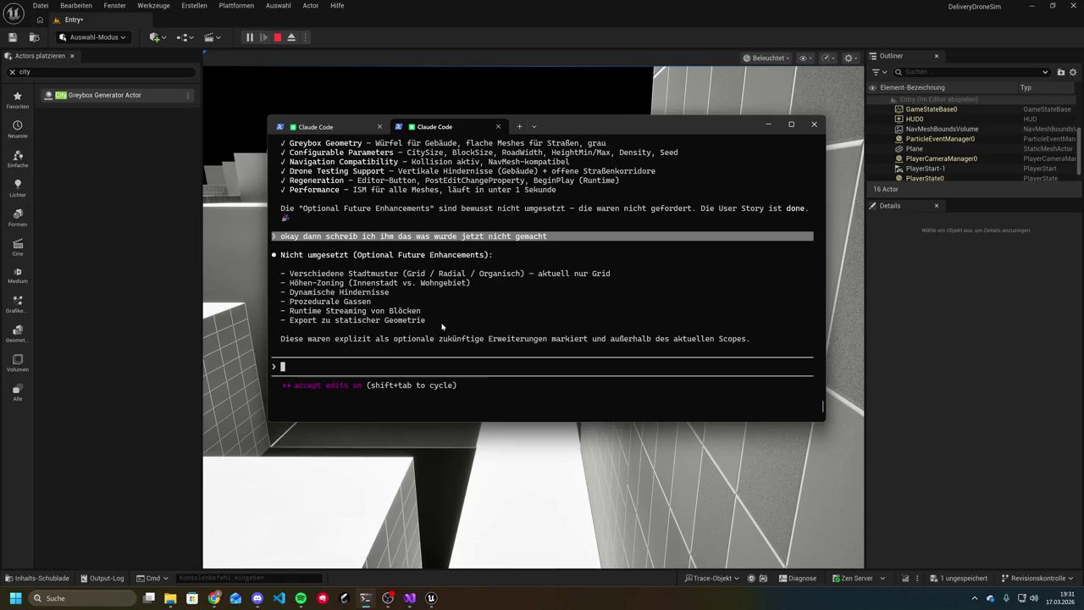
Ask Claude Code 'können wir das noch nicht schnell machen', then reply 'machen wir alle' to implement all six features
type("können wir das noch n")
type("icht ")
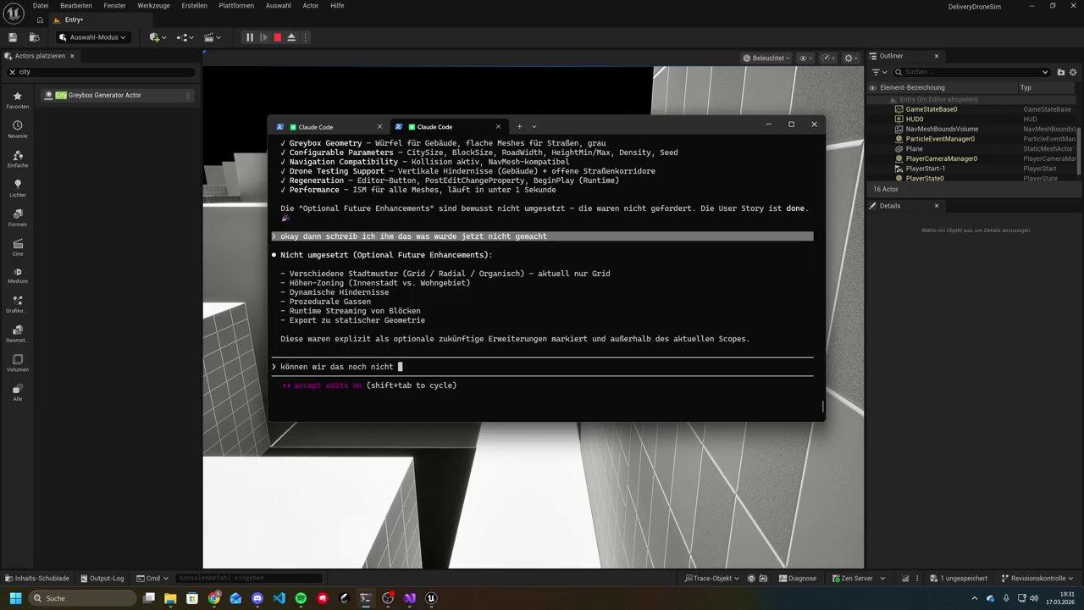
type("schnell machen")
key("Return")
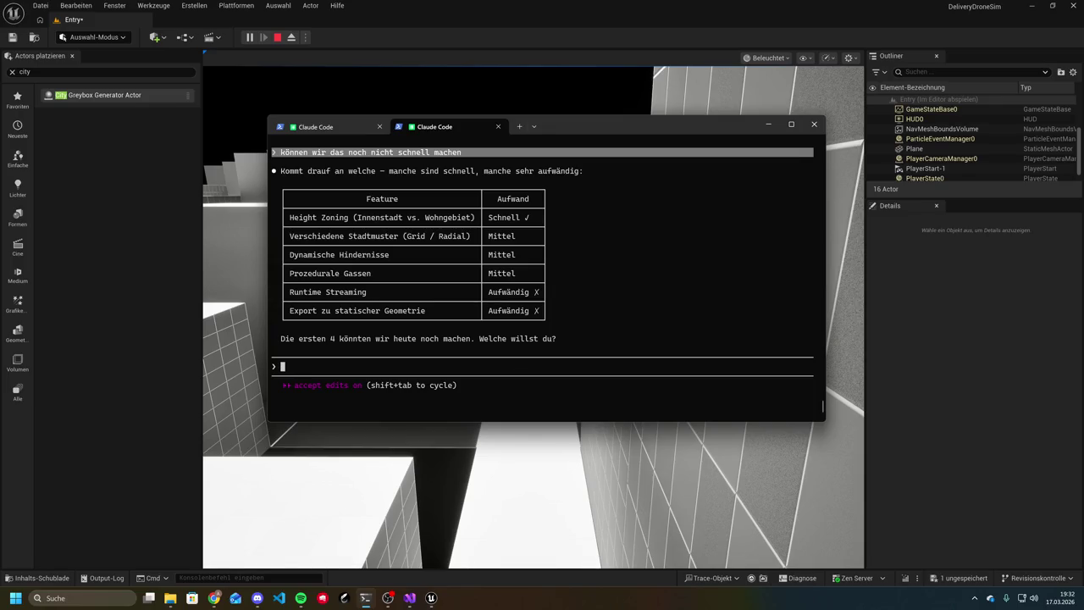
type("achen wir alle")
key("Return")
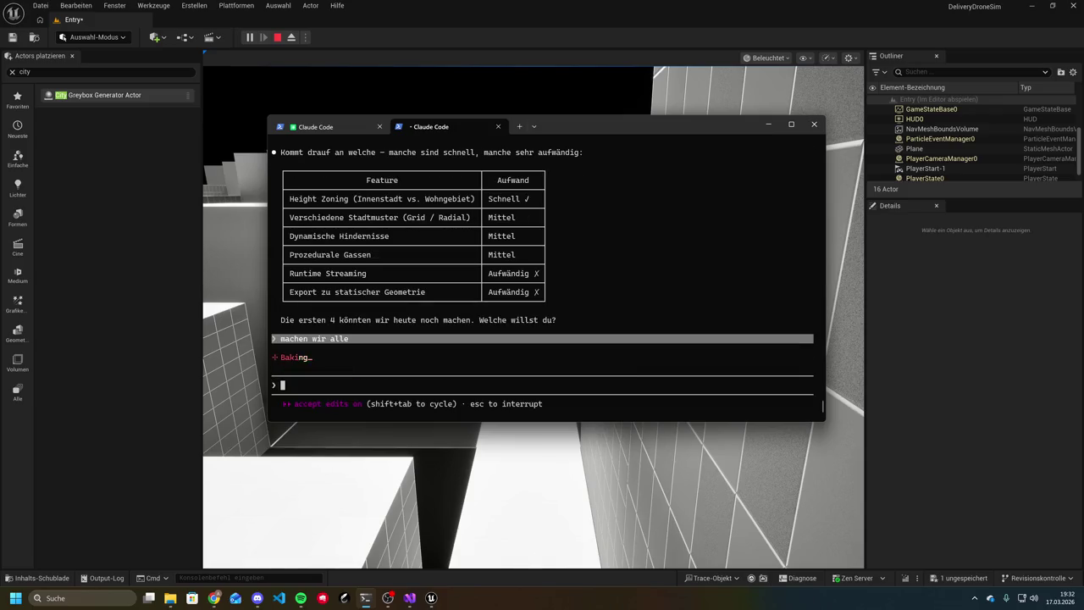